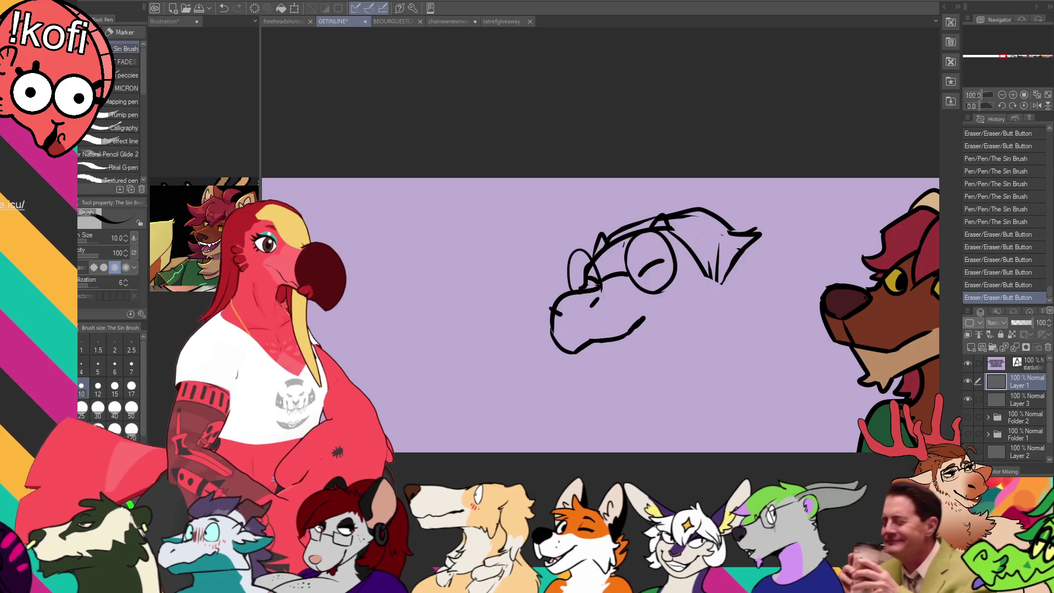
- Draw the reptile's cheek line below the glasses and extend the chin and lower jaw
{"action": "left_click_drag", "start_coordinate": [710, 261], "coordinate": [689, 336]}
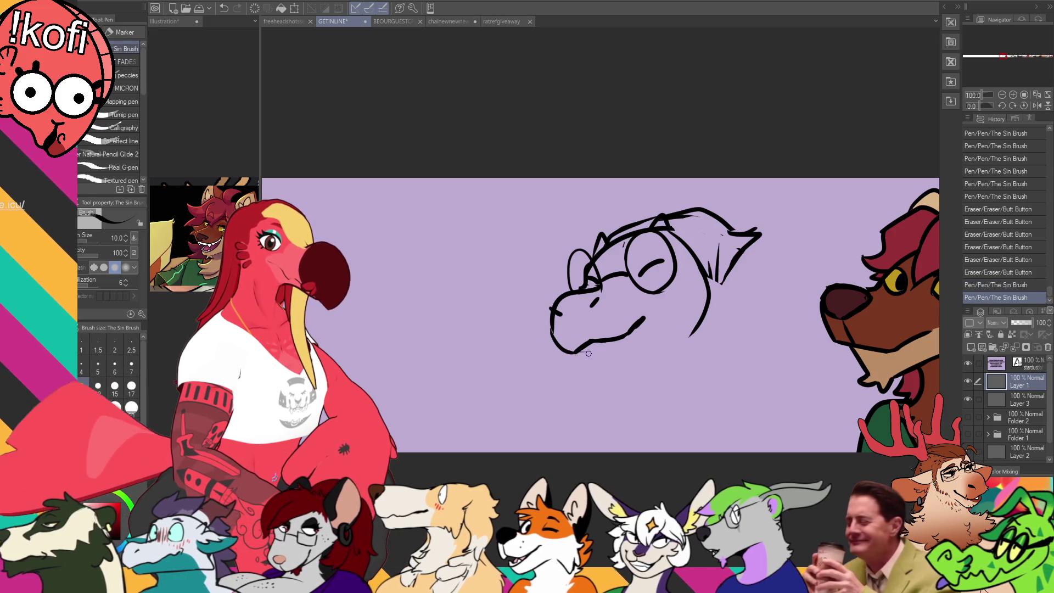
{"action": "left_click_drag", "start_coordinate": [577, 353], "coordinate": [601, 366]}
{"action": "left_click_drag", "start_coordinate": [785, 229], "coordinate": [763, 227]}
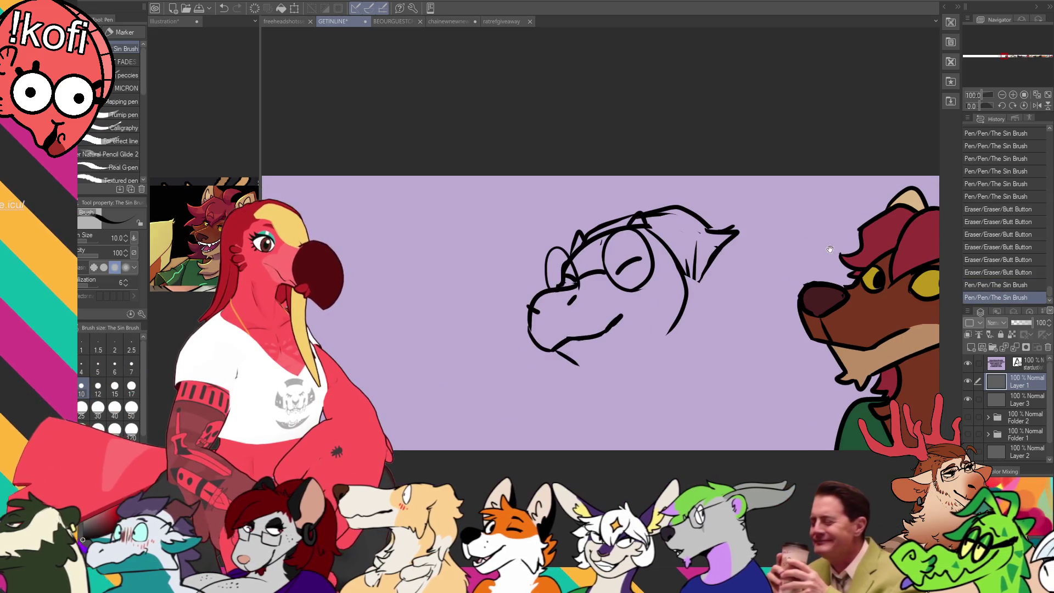
{"action": "mouse_move", "coordinate": [565, 356]}
{"action": "left_mouse_down"}
{"action": "mouse_move", "coordinate": [571, 367]}
{"action": "mouse_move", "coordinate": [626, 366]}
{"action": "mouse_move", "coordinate": [655, 325]}
{"action": "mouse_move", "coordinate": [679, 316]}
{"action": "left_mouse_up"}
{"action": "key", "text": "ctrl+z"}
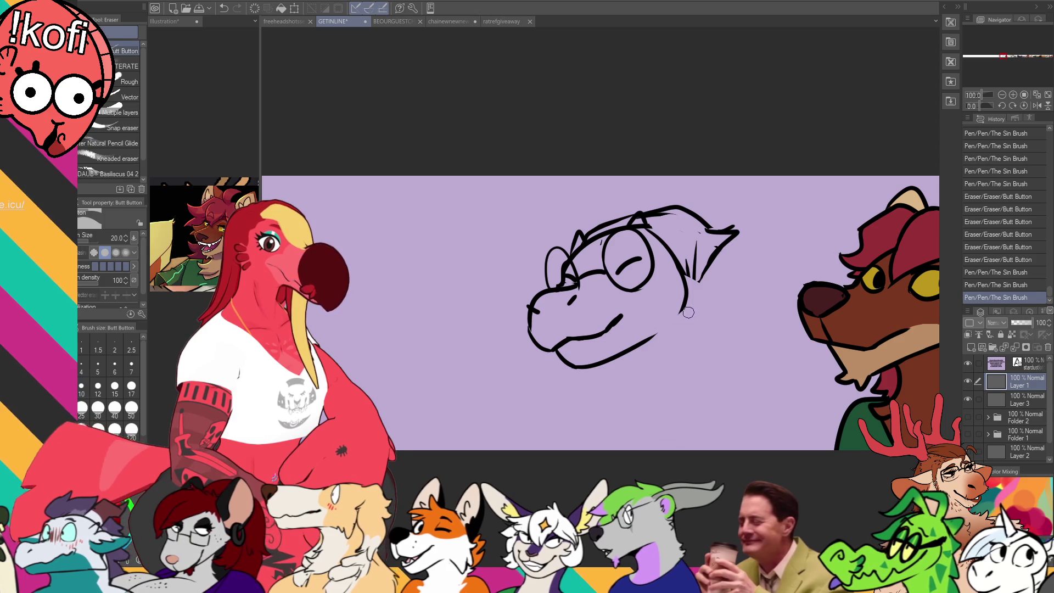
{"action": "left_click_drag", "start_coordinate": [689, 258], "coordinate": [693, 273]}
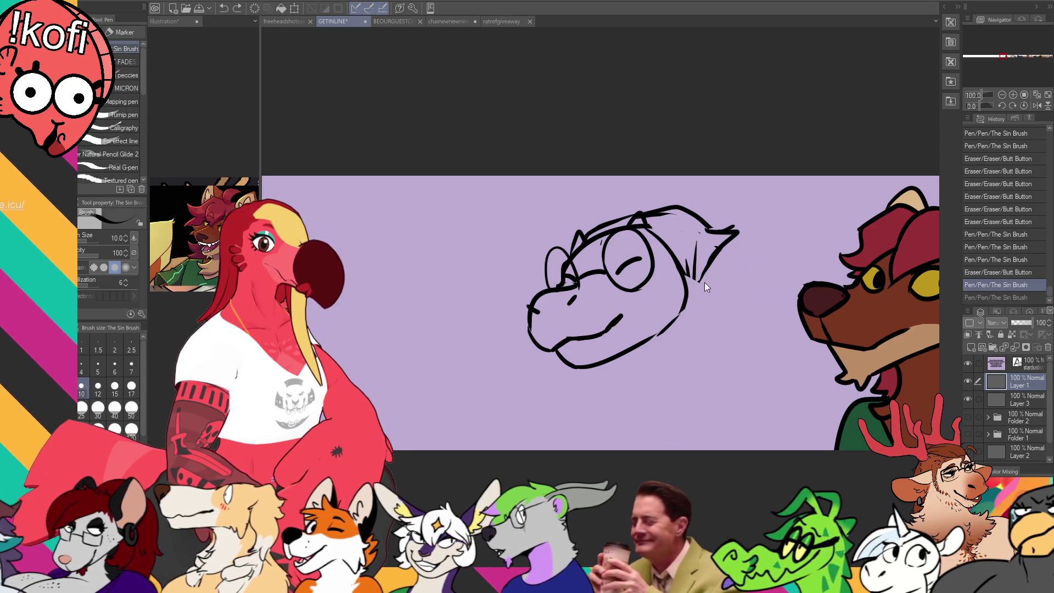
- Add a spiky frill with three spikes on the right of the head
{"action": "left_click_drag", "start_coordinate": [698, 279], "coordinate": [681, 317]}
{"action": "mouse_move", "coordinate": [711, 274]}
{"action": "left_mouse_down"}
{"action": "mouse_move", "coordinate": [756, 254]}
{"action": "mouse_move", "coordinate": [785, 258]}
{"action": "mouse_move", "coordinate": [754, 252]}
{"action": "left_mouse_up"}
{"action": "mouse_move", "coordinate": [707, 316]}
{"action": "left_mouse_down"}
{"action": "mouse_move", "coordinate": [744, 344]}
{"action": "mouse_move", "coordinate": [674, 333]}
{"action": "mouse_move", "coordinate": [687, 343]}
{"action": "mouse_move", "coordinate": [675, 312]}
{"action": "left_mouse_up"}
- Sketch a neck curve running down from the chin
{"action": "mouse_move", "coordinate": [596, 355]}
{"action": "left_mouse_down"}
{"action": "mouse_move", "coordinate": [613, 377]}
{"action": "mouse_move", "coordinate": [625, 375]}
{"action": "left_mouse_up"}
{"action": "key", "text": "ctrl+z"}
{"action": "key", "text": "ctrl+z"}
{"action": "key", "text": "ctrl+z"}
{"action": "key", "text": "ctrl+z"}
{"action": "mouse_move", "coordinate": [625, 375]}
{"action": "left_mouse_down"}
{"action": "mouse_move", "coordinate": [579, 398]}
{"action": "mouse_move", "coordinate": [545, 439]}
{"action": "left_mouse_up"}
{"action": "key", "text": "ctrl+z"}
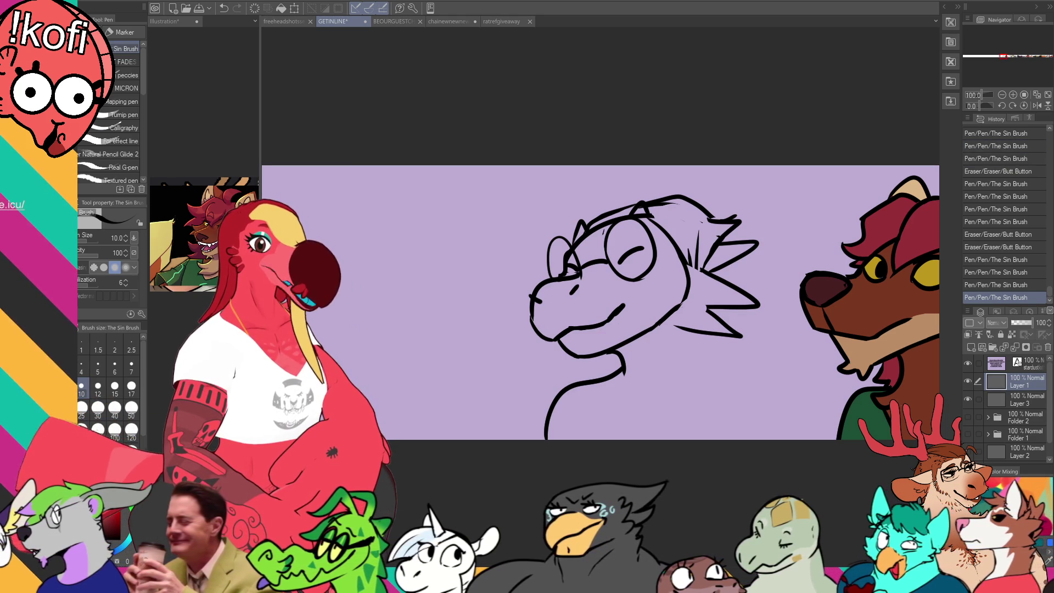
- Erase the stray neck marks and redraw a curved neck line down to the left
{"action": "key", "text": "e"}
{"action": "key", "text": "p"}
{"action": "mouse_move", "coordinate": [579, 384]}
{"action": "left_mouse_down"}
{"action": "mouse_move", "coordinate": [543, 442]}
{"action": "mouse_move", "coordinate": [553, 413]}
{"action": "mouse_move", "coordinate": [629, 371]}
{"action": "left_mouse_up"}
{"action": "key", "text": "e"}
{"action": "key", "text": "p"}
{"action": "key", "text": "e"}
{"action": "mouse_move", "coordinate": [582, 407]}
{"action": "left_mouse_down"}
{"action": "mouse_move", "coordinate": [598, 393]}
{"action": "mouse_move", "coordinate": [549, 428]}
{"action": "left_mouse_up"}
{"action": "key", "text": "p"}
{"action": "left_click_drag", "start_coordinate": [625, 375], "coordinate": [540, 431]}
- Draw the shoulder curves and neck base, joining the lower frill spike to the shoulder
{"action": "mouse_move", "coordinate": [683, 373]}
{"action": "left_mouse_down"}
{"action": "mouse_move", "coordinate": [761, 438]}
{"action": "mouse_move", "coordinate": [680, 398]}
{"action": "mouse_move", "coordinate": [695, 330]}
{"action": "mouse_move", "coordinate": [701, 366]}
{"action": "mouse_move", "coordinate": [681, 375]}
{"action": "mouse_move", "coordinate": [714, 367]}
{"action": "left_mouse_up"}
{"action": "key", "text": "e"}
{"action": "key", "text": "p"}
{"action": "key", "text": "ctrl+z"}
{"action": "key", "text": "e"}
{"action": "key", "text": "p"}
{"action": "left_click_drag", "start_coordinate": [621, 375], "coordinate": [642, 387]}
{"action": "left_click_drag", "start_coordinate": [647, 389], "coordinate": [666, 381]}
{"action": "left_click_drag", "start_coordinate": [669, 377], "coordinate": [686, 372]}
{"action": "left_click_drag", "start_coordinate": [581, 401], "coordinate": [542, 436]}
{"action": "left_click_drag", "start_coordinate": [700, 412], "coordinate": [693, 438]}
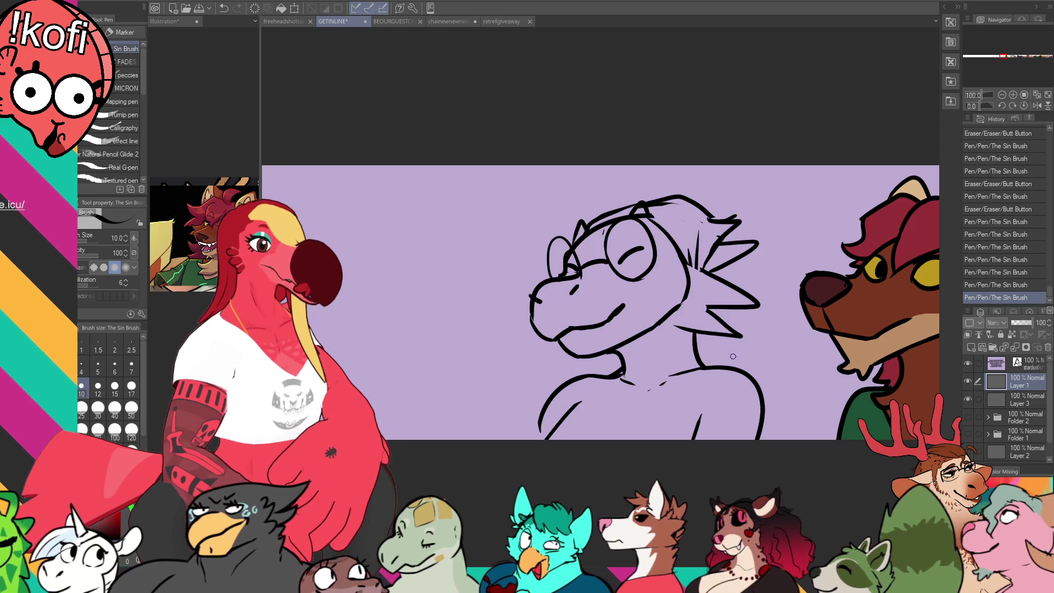
- Draw an arched chest line near the bottom of the sketch
{"action": "left_click_drag", "start_coordinate": [622, 376], "coordinate": [610, 400]}
{"action": "key", "text": "ctrl+z"}
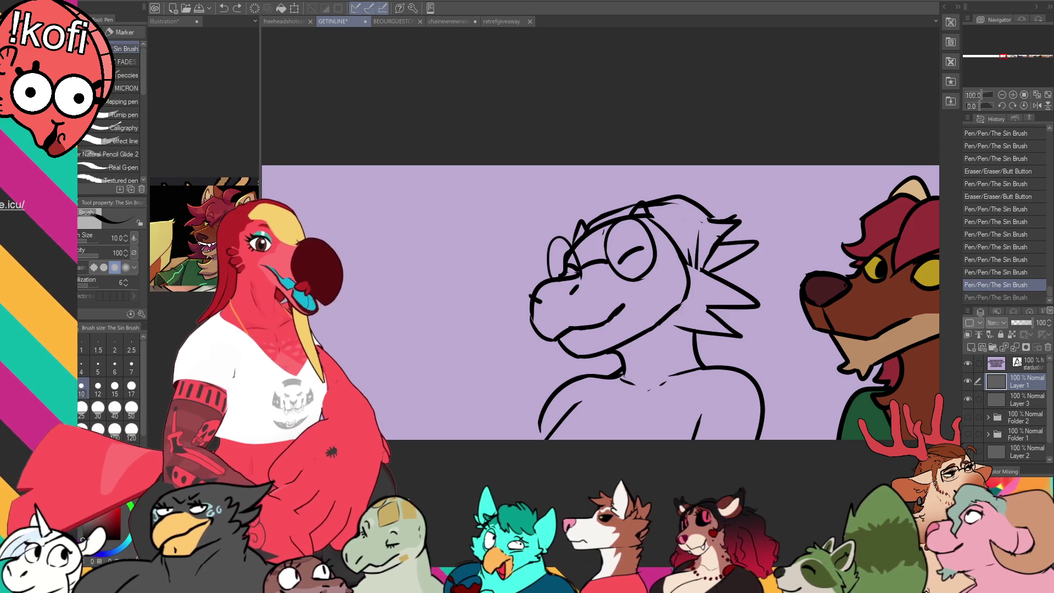
{"action": "key", "text": "ctrl+z"}
{"action": "mouse_move", "coordinate": [584, 430]}
{"action": "left_mouse_down"}
{"action": "mouse_move", "coordinate": [617, 429]}
{"action": "mouse_move", "coordinate": [615, 439]}
{"action": "mouse_move", "coordinate": [617, 417]}
{"action": "left_mouse_up"}
{"action": "key", "text": "ctrl+z"}
{"action": "key", "text": "ctrl+z"}
{"action": "key", "text": "ctrl+z"}
{"action": "key", "text": "ctrl+z"}
{"action": "mouse_move", "coordinate": [564, 437]}
{"action": "left_mouse_down"}
{"action": "mouse_move", "coordinate": [654, 407]}
{"action": "mouse_move", "coordinate": [672, 434]}
{"action": "mouse_move", "coordinate": [632, 420]}
{"action": "mouse_move", "coordinate": [678, 435]}
{"action": "mouse_move", "coordinate": [651, 411]}
{"action": "mouse_move", "coordinate": [675, 435]}
{"action": "left_mouse_up"}
{"action": "key", "text": "ctrl+z"}
{"action": "key", "text": "ctrl+z"}
{"action": "key", "text": "ctrl+z"}
{"action": "key", "text": "ctrl+z"}
{"action": "key", "text": "ctrl+z"}
{"action": "left_click_drag", "start_coordinate": [703, 373], "coordinate": [710, 404]}
- Trim the right shoulder line and add fur strokes along the right shoulder
{"action": "key", "text": "e"}
{"action": "key", "text": "p"}
{"action": "key", "text": "e"}
{"action": "mouse_move", "coordinate": [752, 439]}
{"action": "left_mouse_down"}
{"action": "mouse_move", "coordinate": [748, 391]}
{"action": "mouse_move", "coordinate": [755, 428]}
{"action": "mouse_move", "coordinate": [754, 406]}
{"action": "mouse_move", "coordinate": [771, 439]}
{"action": "left_mouse_up"}
{"action": "key", "text": "p"}
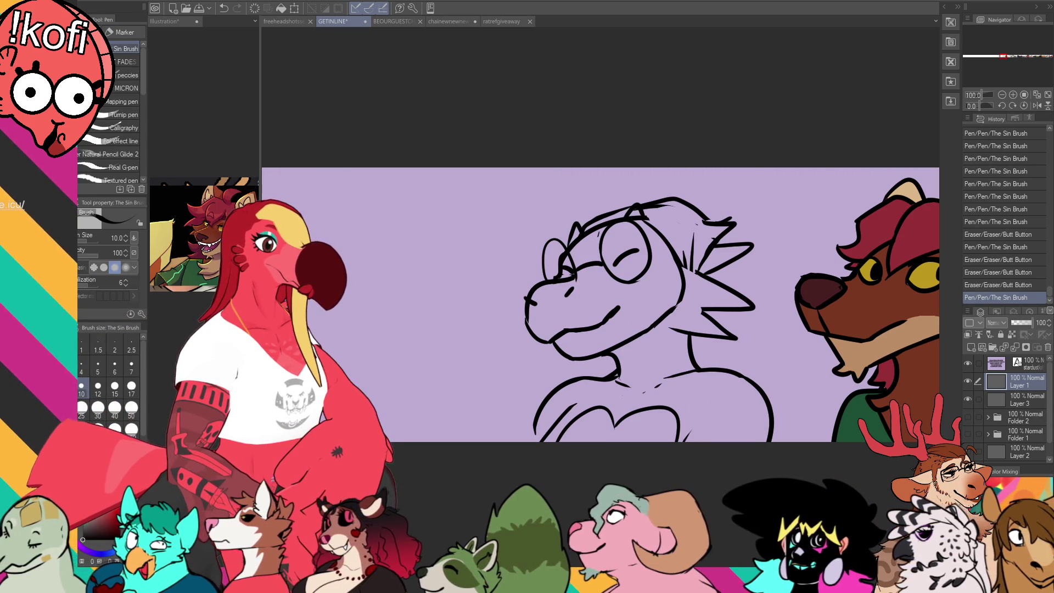
{"action": "mouse_move", "coordinate": [695, 389]}
{"action": "left_mouse_down"}
{"action": "mouse_move", "coordinate": [704, 371]}
{"action": "mouse_move", "coordinate": [733, 361]}
{"action": "left_mouse_up"}
- Add fur tufts at the left shoulder and erase a stray mark
{"action": "left_click_drag", "start_coordinate": [563, 410], "coordinate": [590, 376]}
{"action": "left_click_drag", "start_coordinate": [593, 380], "coordinate": [615, 375]}
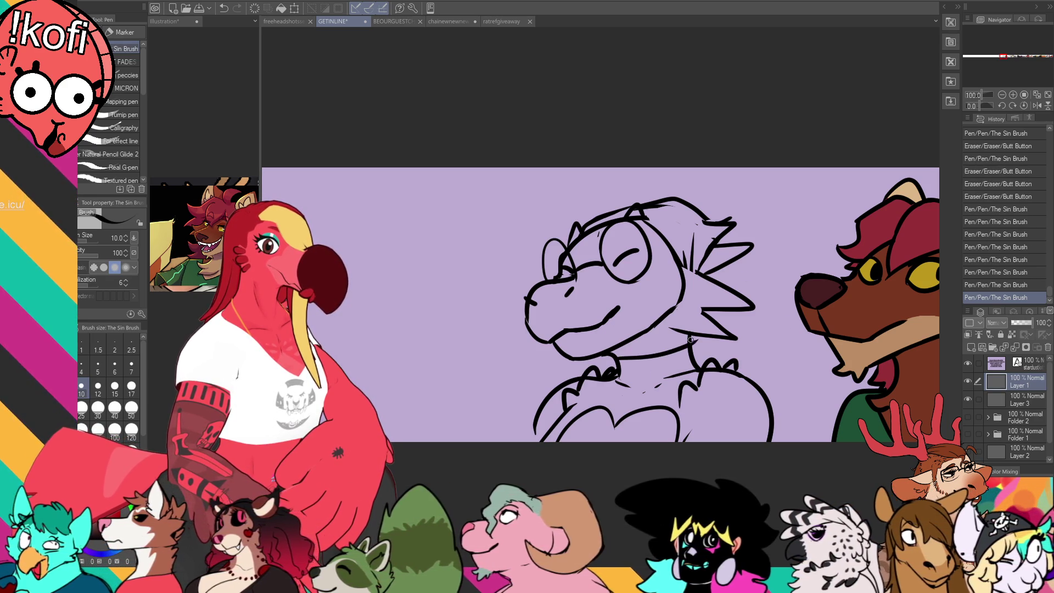
{"action": "key", "text": "e"}
{"action": "left_click_drag", "start_coordinate": [693, 341], "coordinate": [703, 351]}
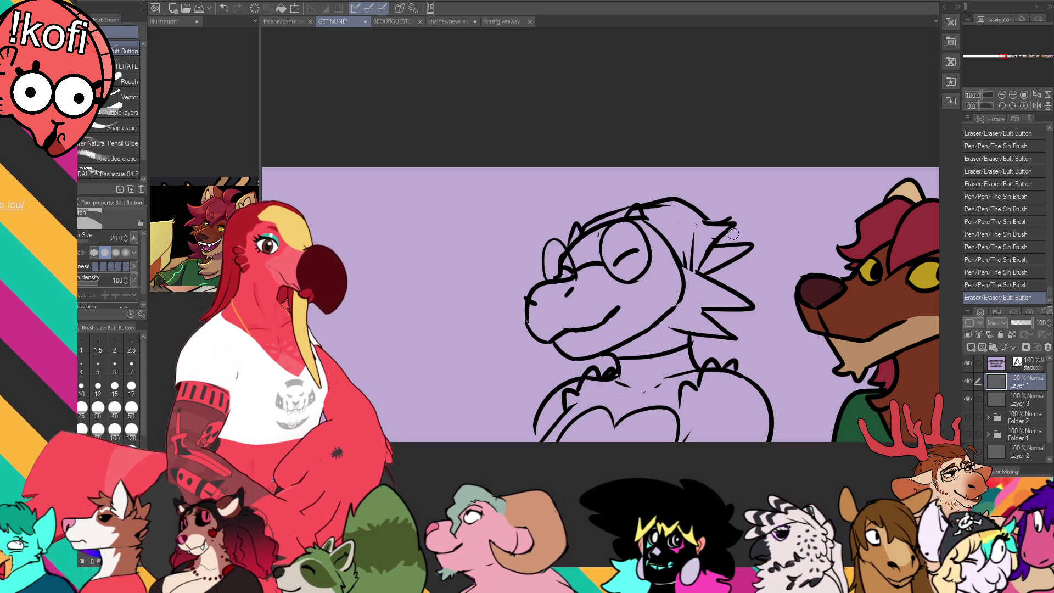
{"action": "key", "text": "p"}
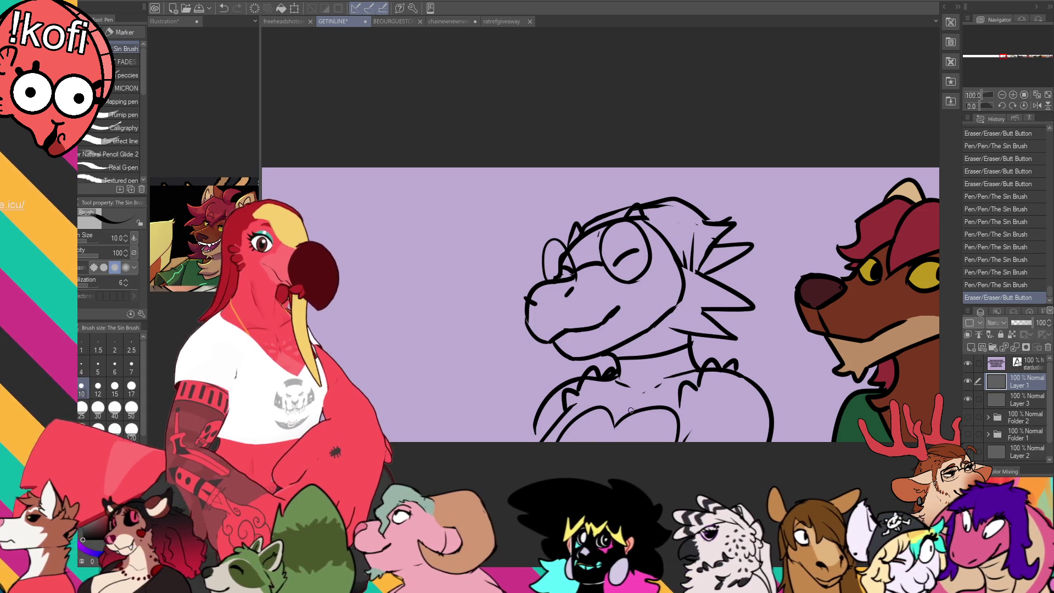
- Refine the chest linework with small strokes and a redrawn right chest stroke
{"action": "mouse_move", "coordinate": [699, 376]}
{"action": "left_mouse_down"}
{"action": "mouse_move", "coordinate": [687, 363]}
{"action": "mouse_move", "coordinate": [667, 386]}
{"action": "left_mouse_up"}
{"action": "mouse_move", "coordinate": [602, 408]}
{"action": "left_mouse_down"}
{"action": "mouse_move", "coordinate": [620, 409]}
{"action": "mouse_move", "coordinate": [619, 378]}
{"action": "left_mouse_up"}
{"action": "left_click_drag", "start_coordinate": [631, 385], "coordinate": [638, 382]}
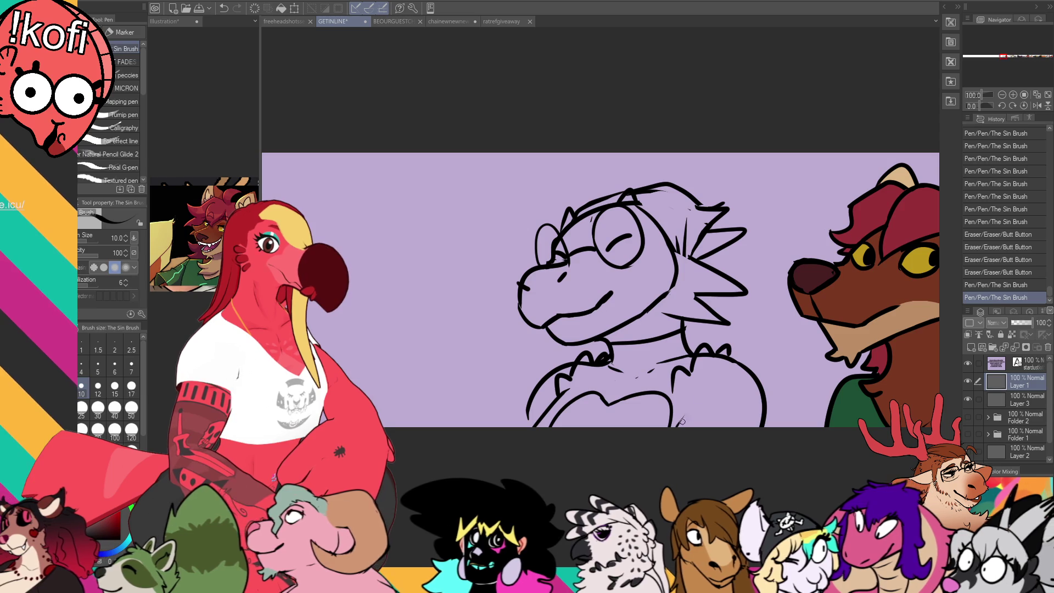
{"action": "left_click_drag", "start_coordinate": [686, 418], "coordinate": [683, 422]}
{"action": "key", "text": "ctrl+z"}
{"action": "left_click_drag", "start_coordinate": [672, 387], "coordinate": [680, 427]}
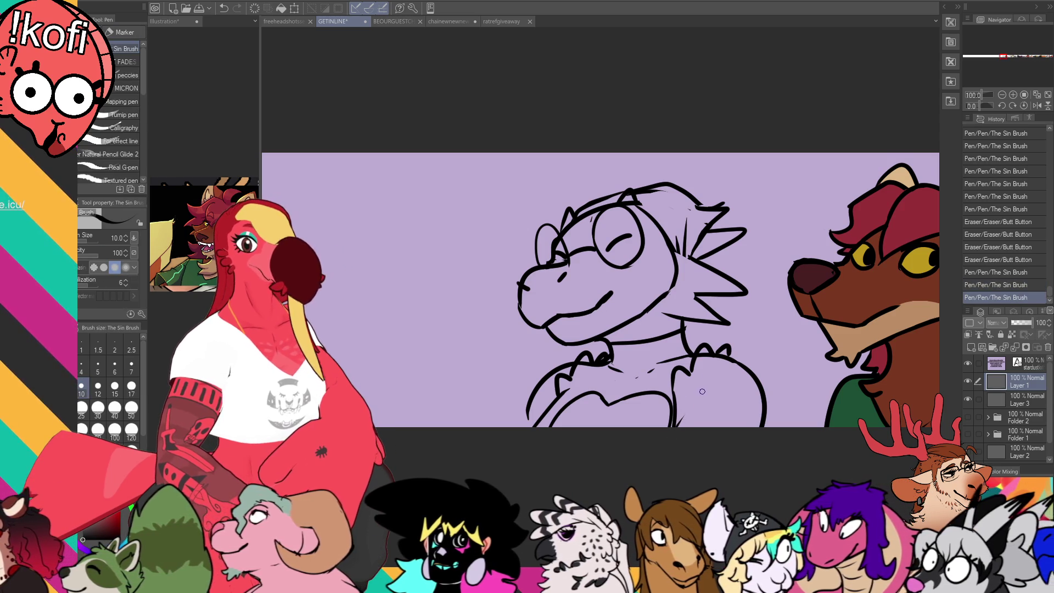
{"action": "mouse_move", "coordinate": [703, 392]}
{"action": "left_mouse_down"}
{"action": "mouse_move", "coordinate": [707, 401]}
{"action": "mouse_move", "coordinate": [713, 394]}
{"action": "left_mouse_up"}
- Touch up a lower chest stroke with the eraser and pen
{"action": "key", "text": "e"}
{"action": "key", "text": "p"}
{"action": "mouse_move", "coordinate": [641, 421]}
{"action": "left_mouse_down"}
{"action": "mouse_move", "coordinate": [626, 421]}
{"action": "mouse_move", "coordinate": [673, 417]}
{"action": "mouse_move", "coordinate": [656, 424]}
{"action": "mouse_move", "coordinate": [678, 434]}
{"action": "left_mouse_up"}
{"action": "key", "text": "ctrl+z"}
{"action": "key", "text": "e"}
{"action": "key", "text": "p"}
{"action": "key", "text": "e"}
{"action": "key", "text": "p"}
{"action": "key", "text": "e"}
{"action": "key", "text": "p"}
{"action": "key", "text": "e"}
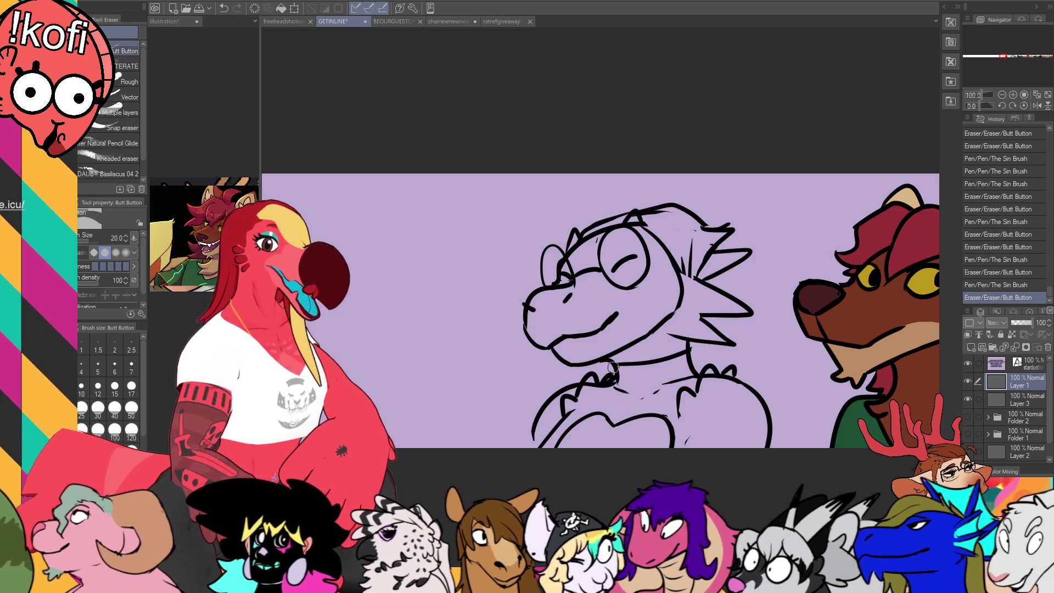
- Add two strokes along the jaw near the chin, forming a collar band
{"action": "scroll", "coordinate": [708, 357], "scroll_direction": "up", "scroll_amount": 1}
{"action": "key", "text": "p"}
{"action": "scroll", "coordinate": [692, 364], "scroll_direction": "up", "scroll_amount": 1}
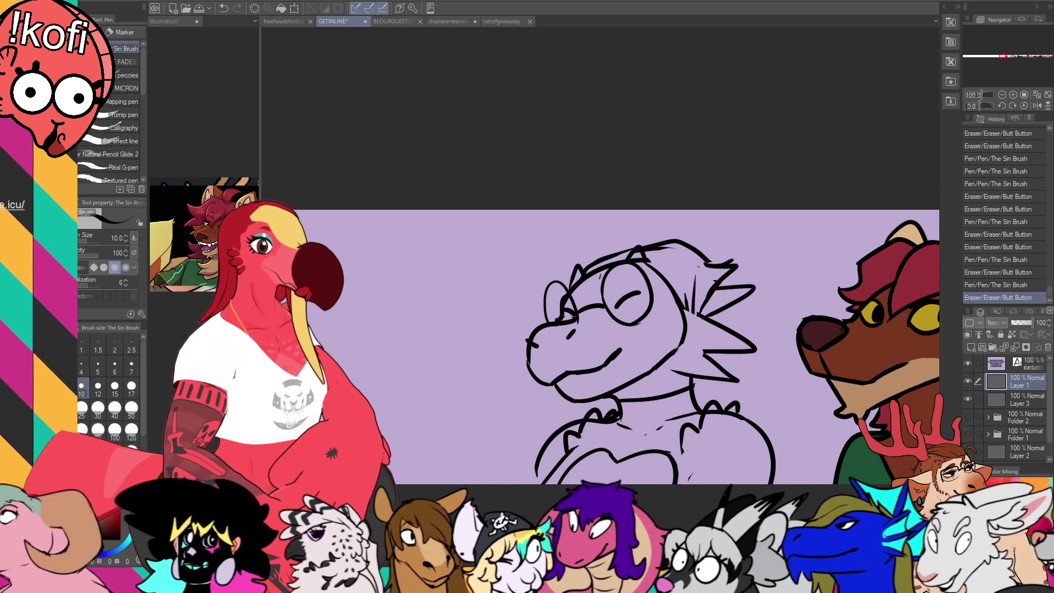
{"action": "left_click_drag", "start_coordinate": [656, 367], "coordinate": [677, 373]}
{"action": "mouse_move", "coordinate": [612, 394]}
{"action": "left_mouse_down"}
{"action": "mouse_move", "coordinate": [689, 372]}
{"action": "mouse_move", "coordinate": [681, 369]}
{"action": "left_mouse_up"}
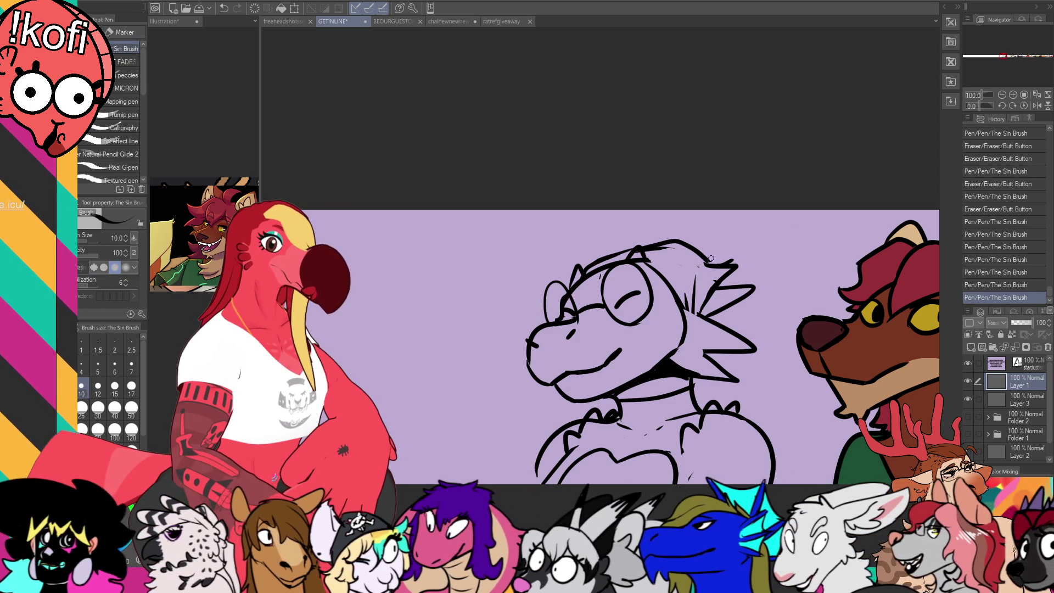
- Draw a curled hair strand on the head ending in a pointed spike
{"action": "key", "text": "e"}
{"action": "key", "text": "p"}
{"action": "mouse_move", "coordinate": [703, 254]}
{"action": "left_mouse_down"}
{"action": "mouse_move", "coordinate": [807, 254]}
{"action": "mouse_move", "coordinate": [727, 323]}
{"action": "left_mouse_up"}
{"action": "left_click_drag", "start_coordinate": [686, 246], "coordinate": [782, 241]}
{"action": "left_click_drag", "start_coordinate": [714, 305], "coordinate": [818, 239]}
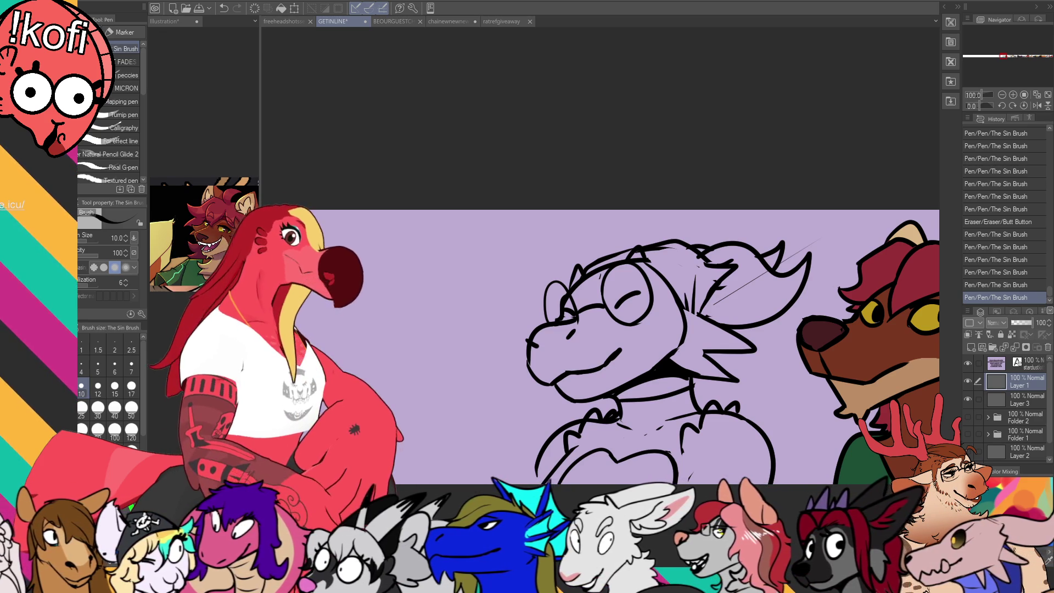
- Undo the stray diagonal stroke and paste the copied image into the Illustration document
{"action": "key", "text": "ctrl+shift+Tab"}
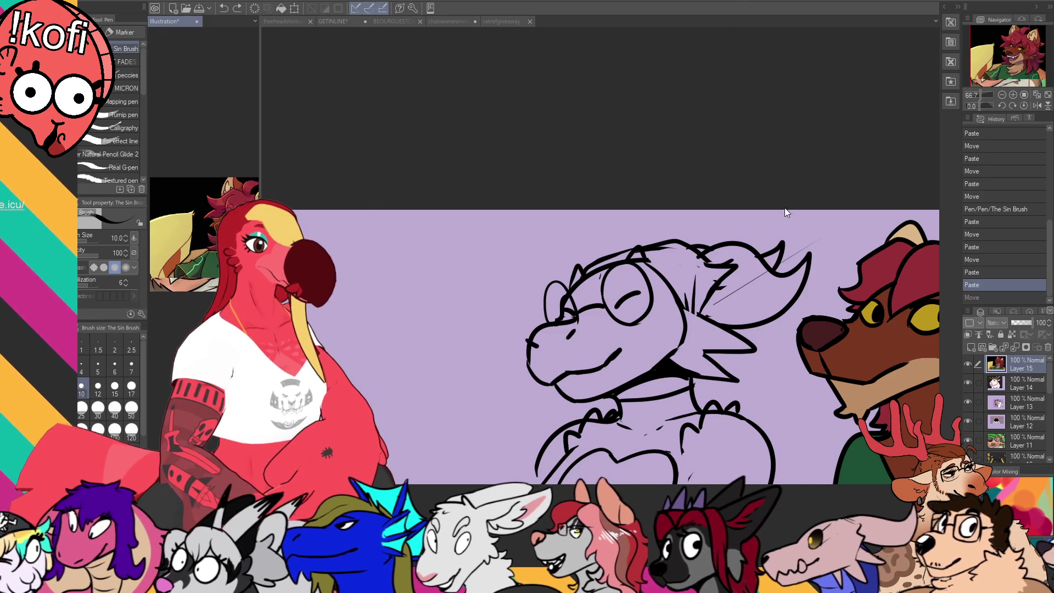
{"action": "key", "text": "ctrl+Tab"}
{"action": "key", "text": "ctrl+z"}
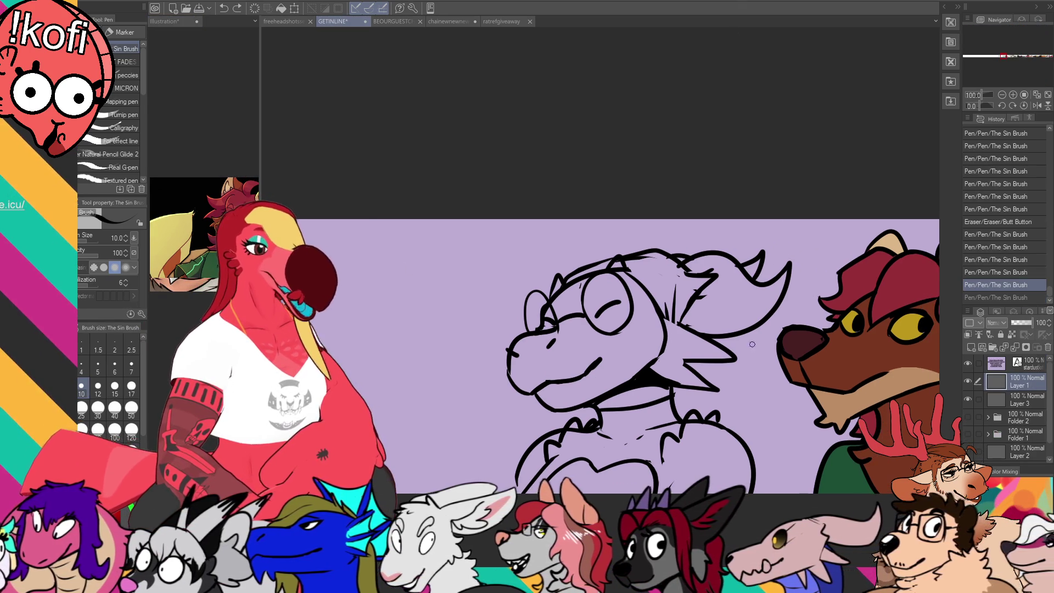
{"action": "key", "text": "g"}
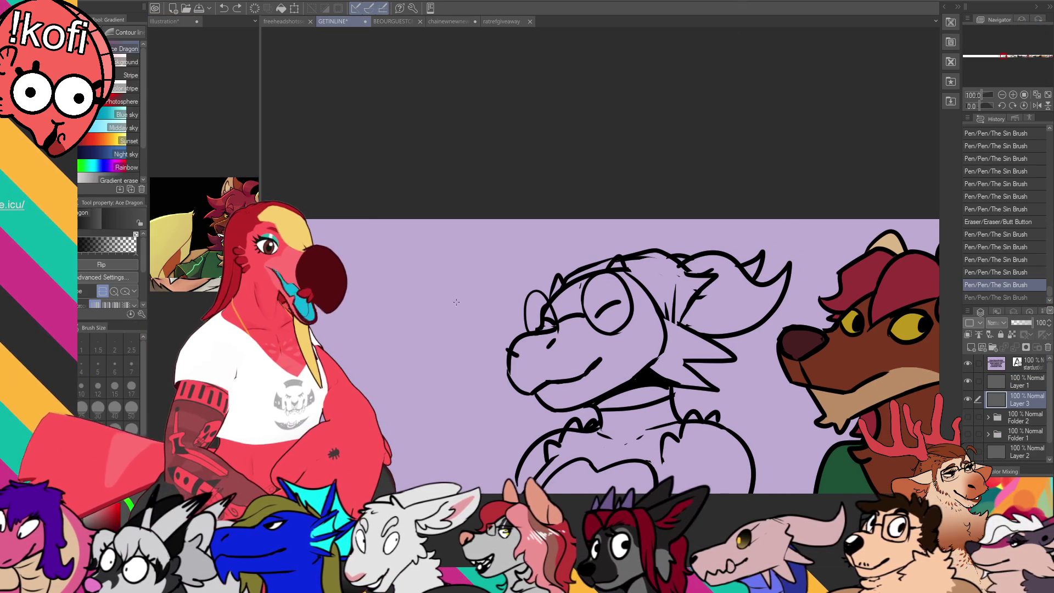
{"action": "key", "text": "ctrl+shift+Tab"}
{"action": "key", "text": "ctrl+v"}
{"action": "key", "text": "p"}
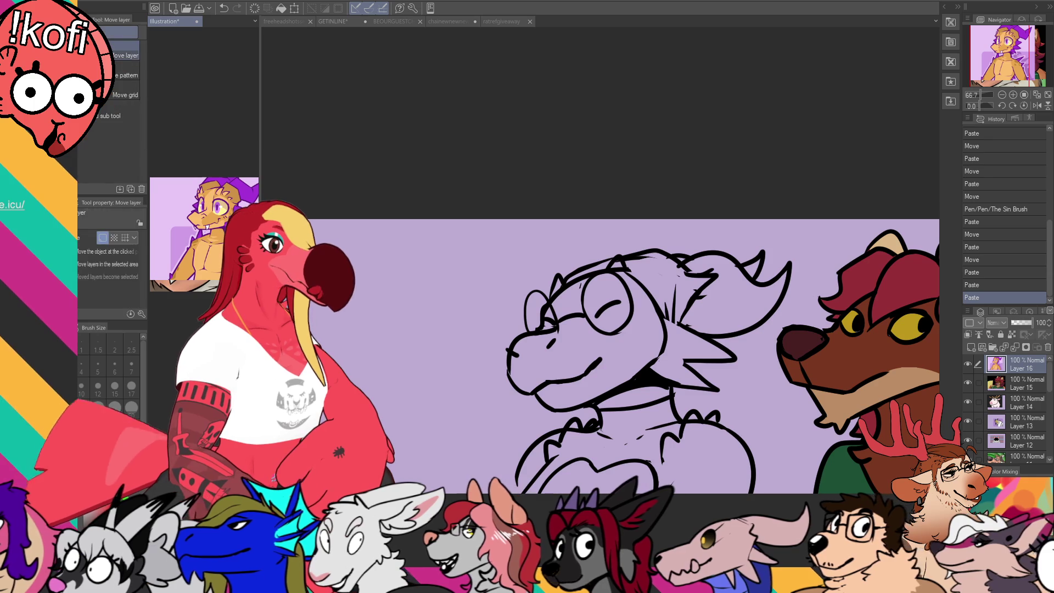
{"action": "key", "text": "ctrl+Tab"}
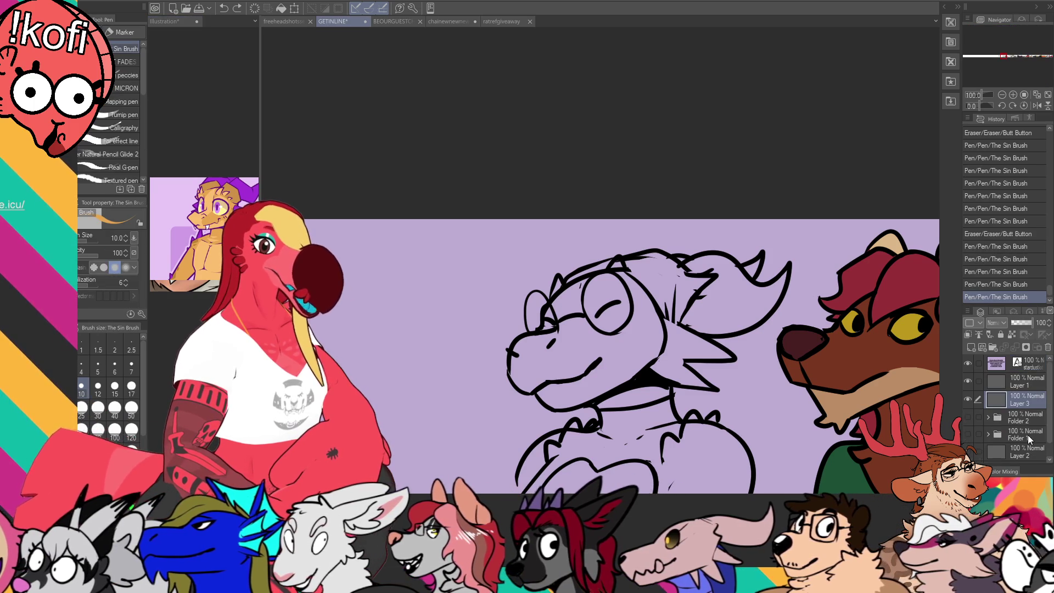
- Fill the reptile's face and snout areas with the orange base color
{"action": "key", "text": "g"}
{"action": "left_click", "coordinate": [636, 365]}
{"action": "left_click", "coordinate": [637, 386]}
{"action": "left_click", "coordinate": [643, 395]}
{"action": "left_click", "coordinate": [659, 372]}
{"action": "key", "text": "ctrl+z"}
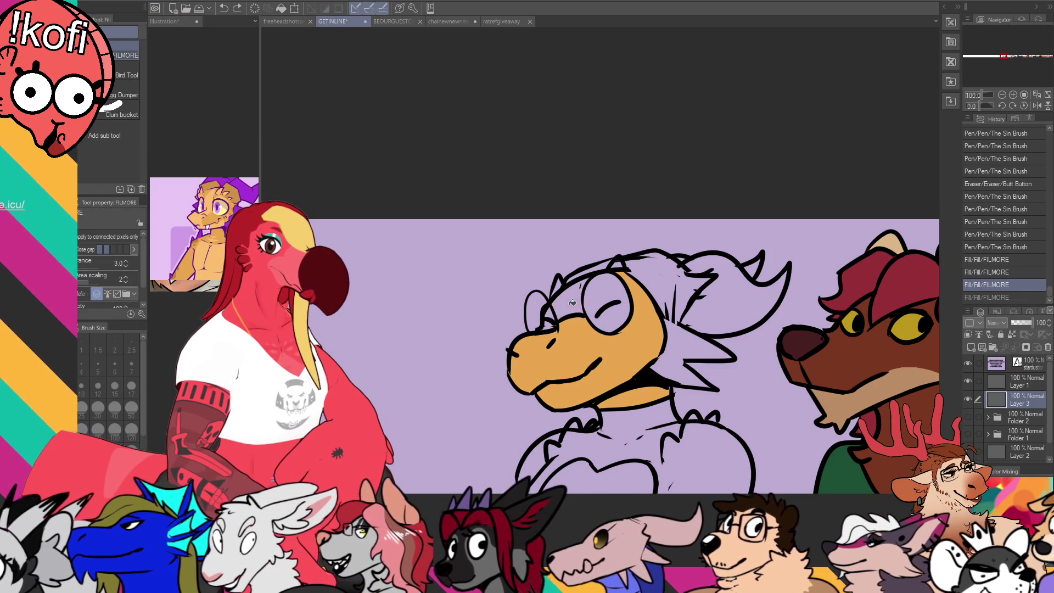
{"action": "key", "text": "ctrl+y"}
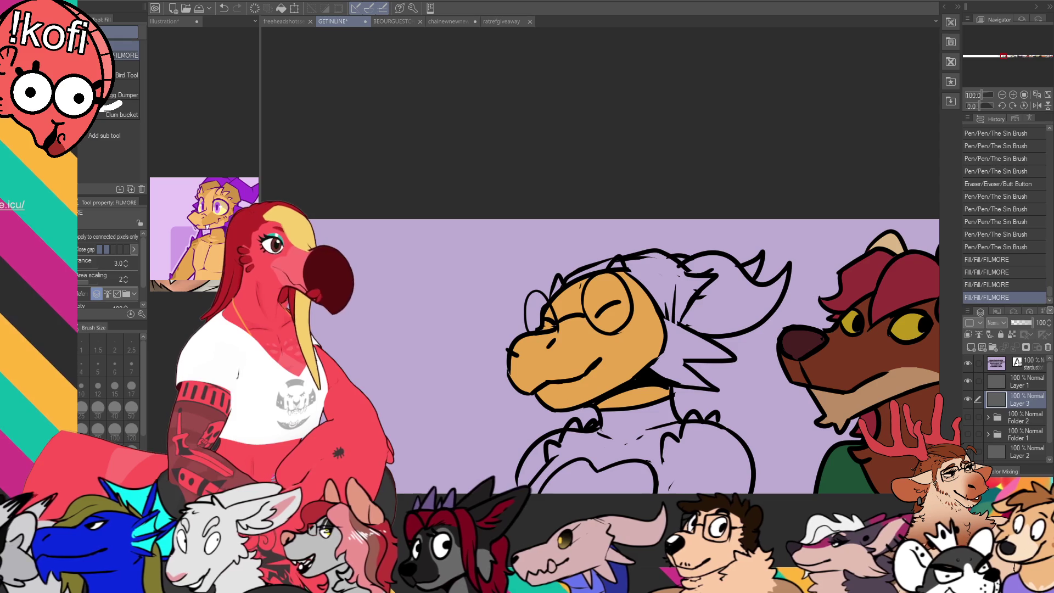
- Try and undo a fill in the Illustration document, then return to GETINLINE
{"action": "left_click", "coordinate": [230, 186]}
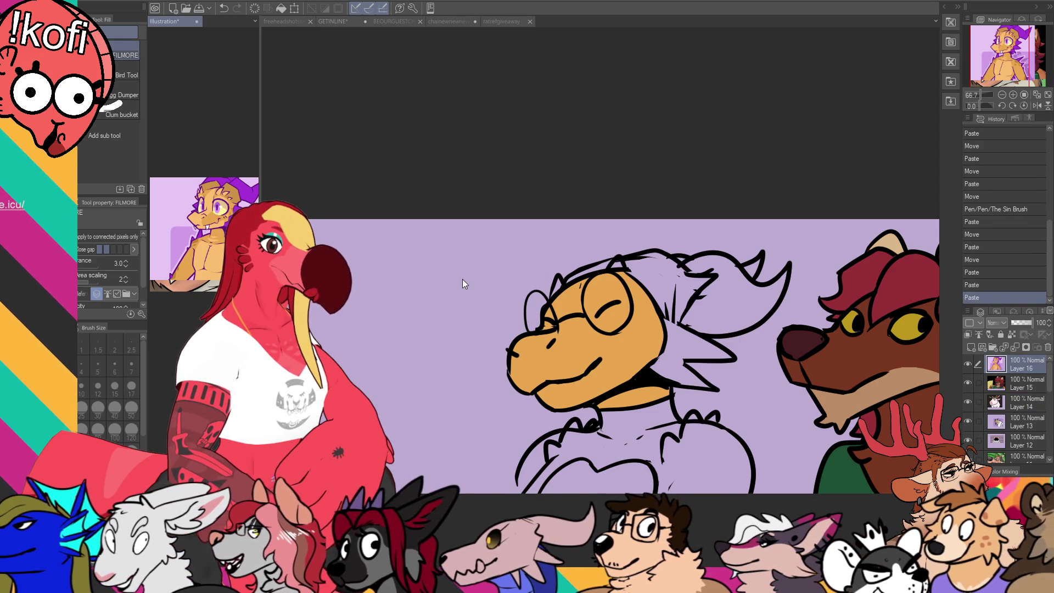
{"action": "left_click", "coordinate": [222, 252]}
{"action": "key", "text": "ctrl+z"}
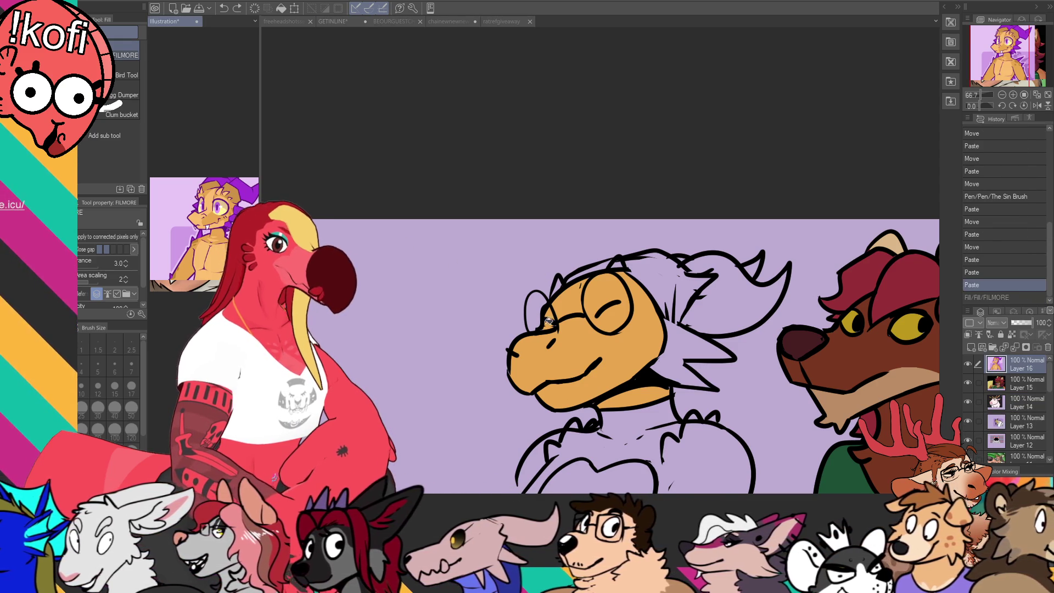
{"action": "key", "text": "ctrl+Tab"}
- Draw a light orange highlight curve from the snout down to the jaw
{"action": "key", "text": "p"}
{"action": "left_click", "coordinate": [562, 335]}
{"action": "left_click_drag", "start_coordinate": [570, 332], "coordinate": [585, 368]}
{"action": "key", "text": "ctrl+z"}
{"action": "mouse_move", "coordinate": [573, 327]}
{"action": "left_mouse_down"}
{"action": "mouse_move", "coordinate": [592, 400]}
{"action": "mouse_move", "coordinate": [559, 302]}
{"action": "mouse_move", "coordinate": [616, 268]}
{"action": "left_mouse_up"}
- Fill the cheek highlight regions with the lighter orange and add more highlight lines
{"action": "key", "text": "g"}
{"action": "left_click", "coordinate": [573, 333]}
{"action": "left_click", "coordinate": [576, 301]}
{"action": "left_click", "coordinate": [593, 282]}
{"action": "left_click", "coordinate": [593, 283]}
{"action": "key", "text": "p"}
{"action": "mouse_move", "coordinate": [586, 280]}
{"action": "left_mouse_down"}
{"action": "mouse_move", "coordinate": [576, 293]}
{"action": "mouse_move", "coordinate": [602, 299]}
{"action": "left_mouse_up"}
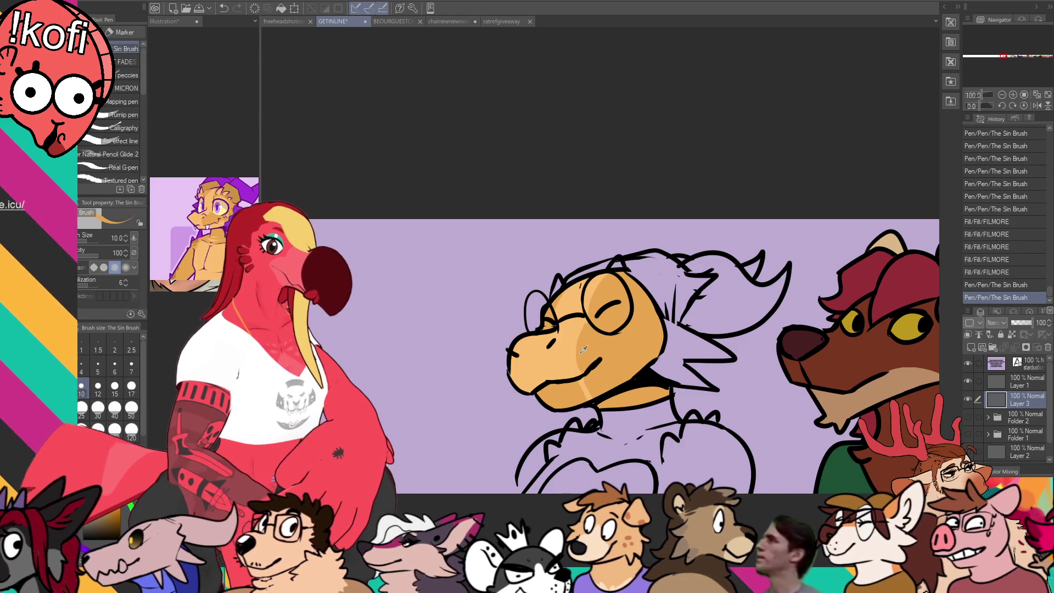
- Draw a highlight line on the right side of the jaw, removing a stray chin mark
{"action": "left_click_drag", "start_coordinate": [597, 371], "coordinate": [654, 338]}
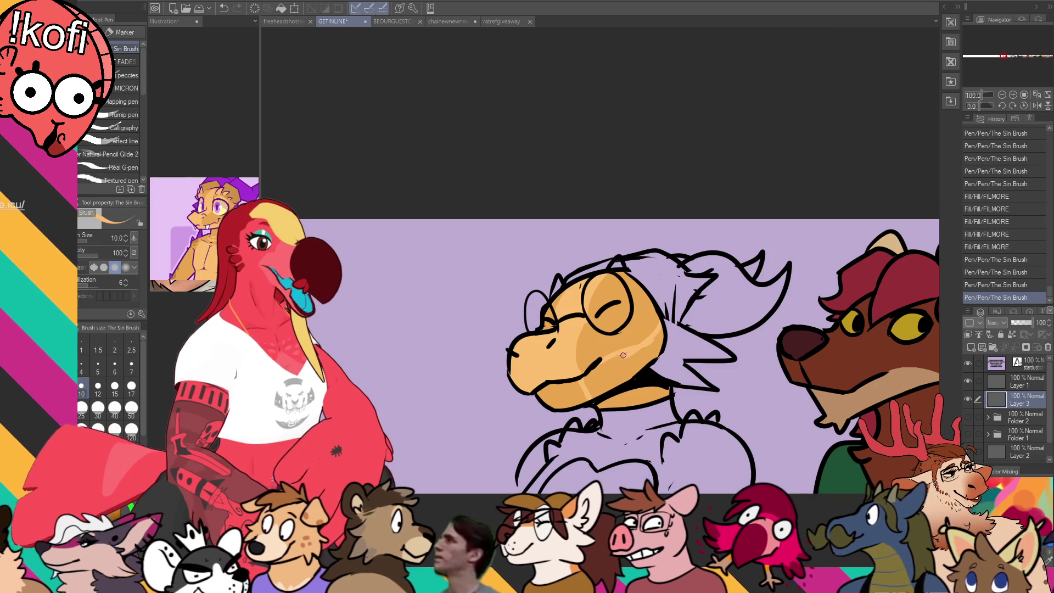
{"action": "left_click_drag", "start_coordinate": [668, 406], "coordinate": [711, 389]}
{"action": "key", "text": "e"}
{"action": "key", "text": "p"}
{"action": "left_click_drag", "start_coordinate": [713, 342], "coordinate": [718, 344]}
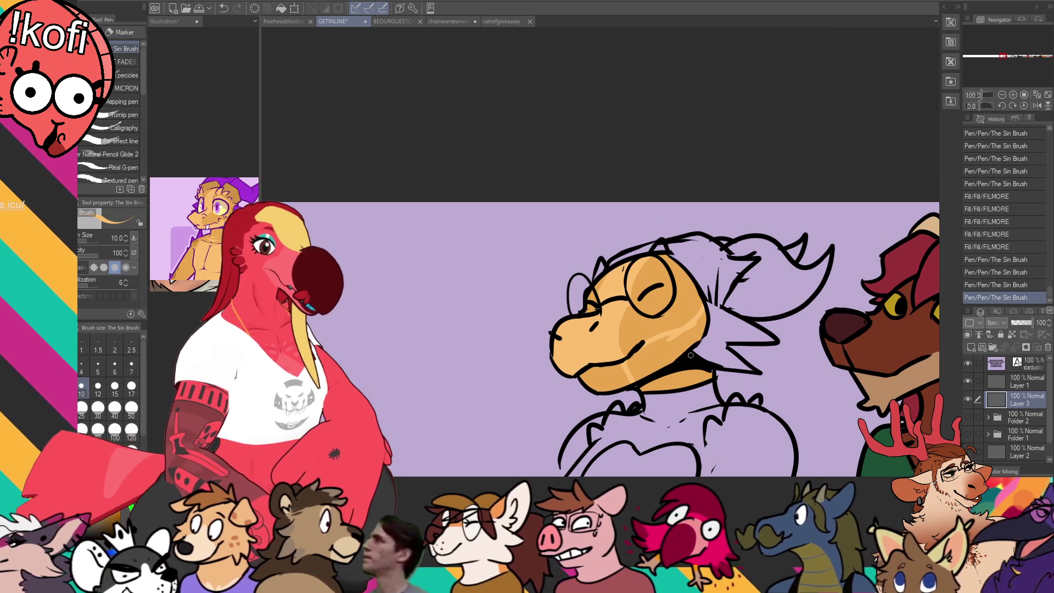
{"action": "key", "text": "ctrl+z"}
- Fill the lower jaw and cheek highlight areas with the lighter color
{"action": "key", "text": "g"}
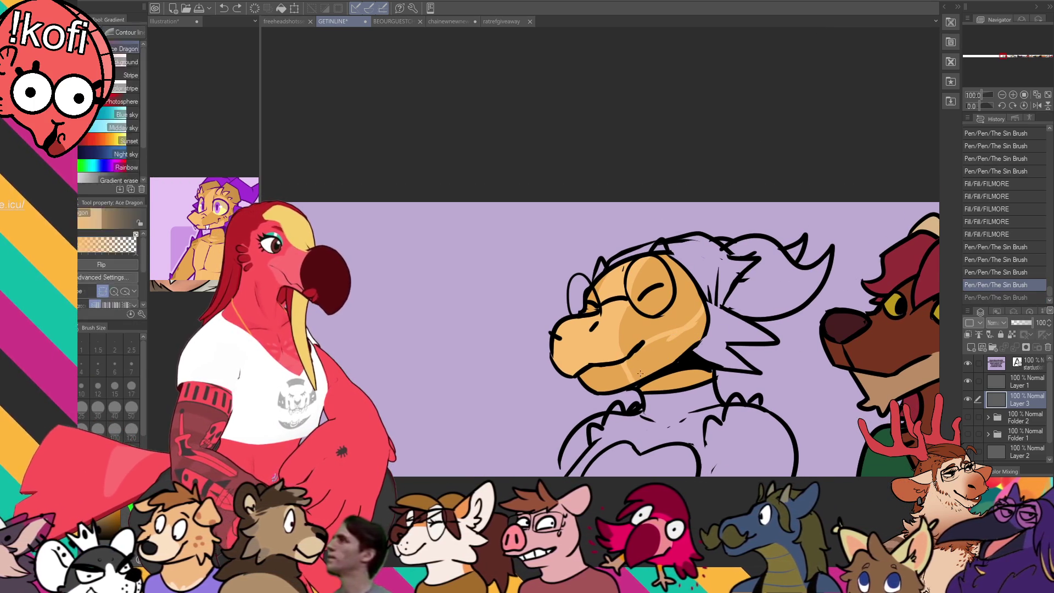
{"action": "left_click", "coordinate": [637, 373]}
{"action": "left_click", "coordinate": [642, 372]}
{"action": "left_click", "coordinate": [646, 375]}
{"action": "key", "text": "p"}
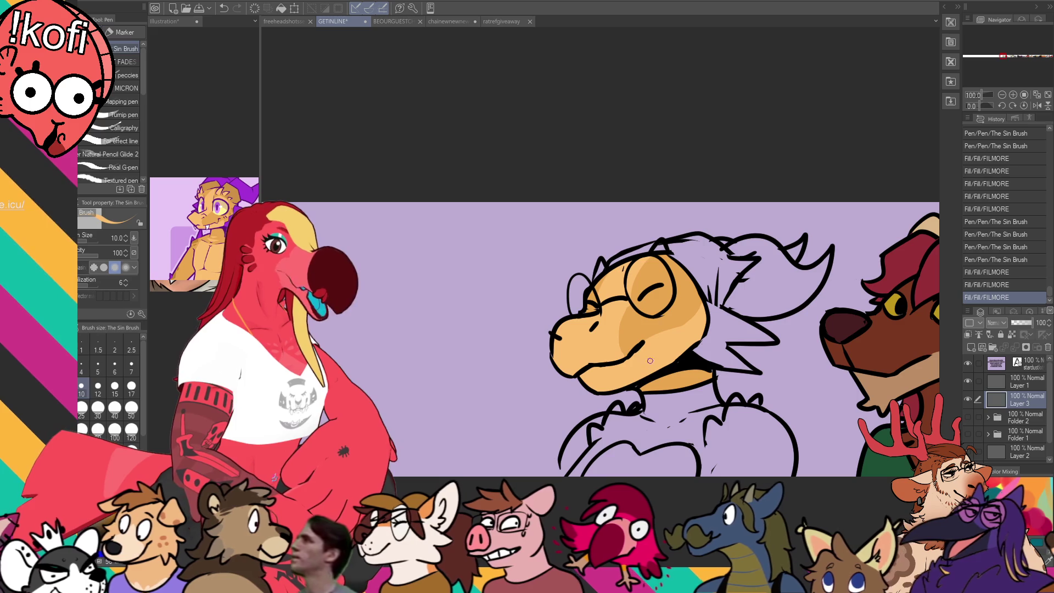
- Draw a fang in the reptile's mouth, then switch from Layer 1 back to Layer 3
{"action": "mouse_move", "coordinate": [637, 365]}
{"action": "left_mouse_down"}
{"action": "mouse_move", "coordinate": [635, 352]}
{"action": "mouse_move", "coordinate": [571, 386]}
{"action": "left_mouse_up"}
{"action": "left_click", "coordinate": [1010, 382]}
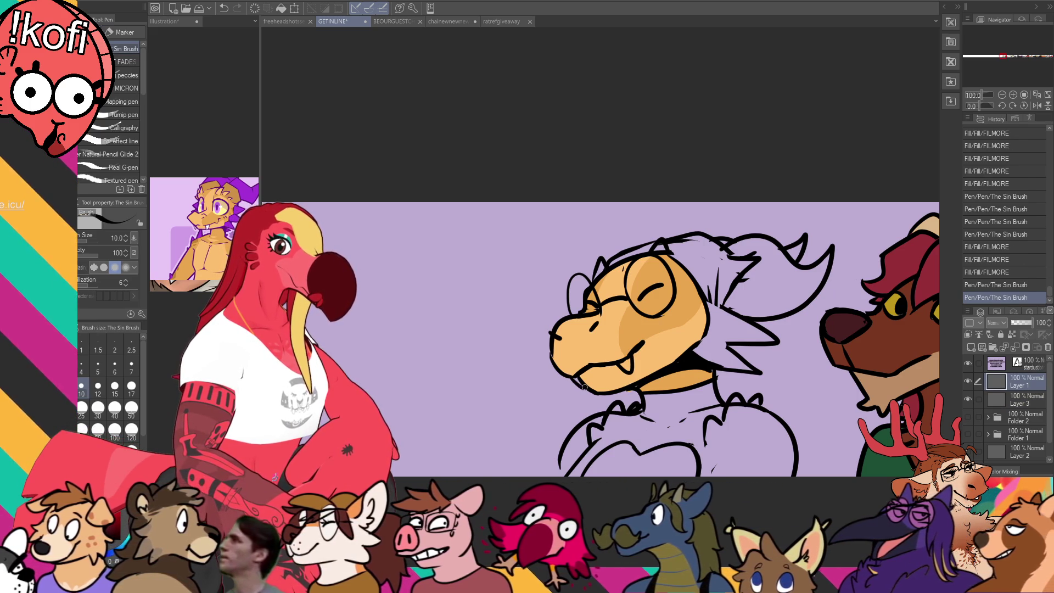
{"action": "left_click", "coordinate": [1018, 400]}
- Swap to purple and fill the reptile's hair spike and the small gaps around it
{"action": "key", "text": "x"}
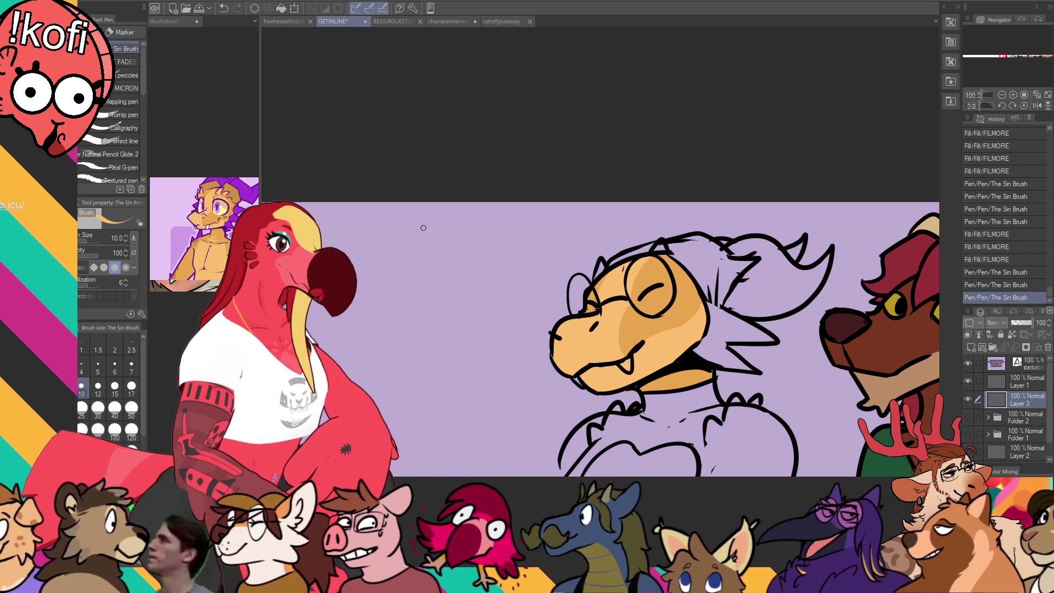
{"action": "key", "text": "g"}
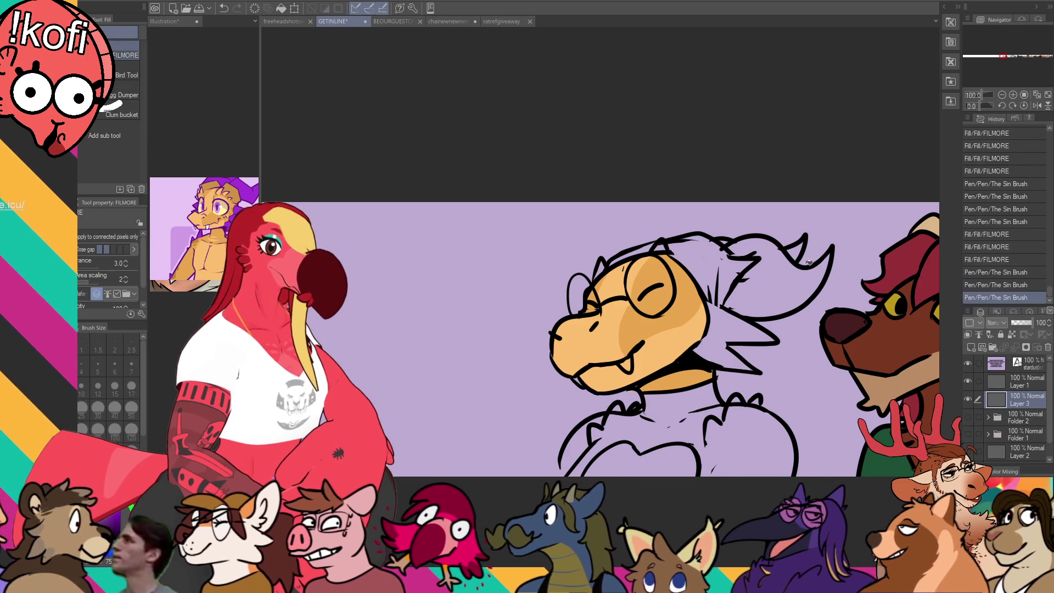
{"action": "left_click", "coordinate": [809, 257]}
{"action": "left_click", "coordinate": [795, 251]}
{"action": "left_click", "coordinate": [790, 269]}
{"action": "left_click", "coordinate": [744, 253]}
{"action": "left_click", "coordinate": [732, 245]}
{"action": "left_click", "coordinate": [734, 311]}
{"action": "left_click", "coordinate": [734, 312]}
- Undo the overfill, draw a dividing line through the hair, and refill the lower spikes purple
{"action": "key", "text": "ctrl+z"}
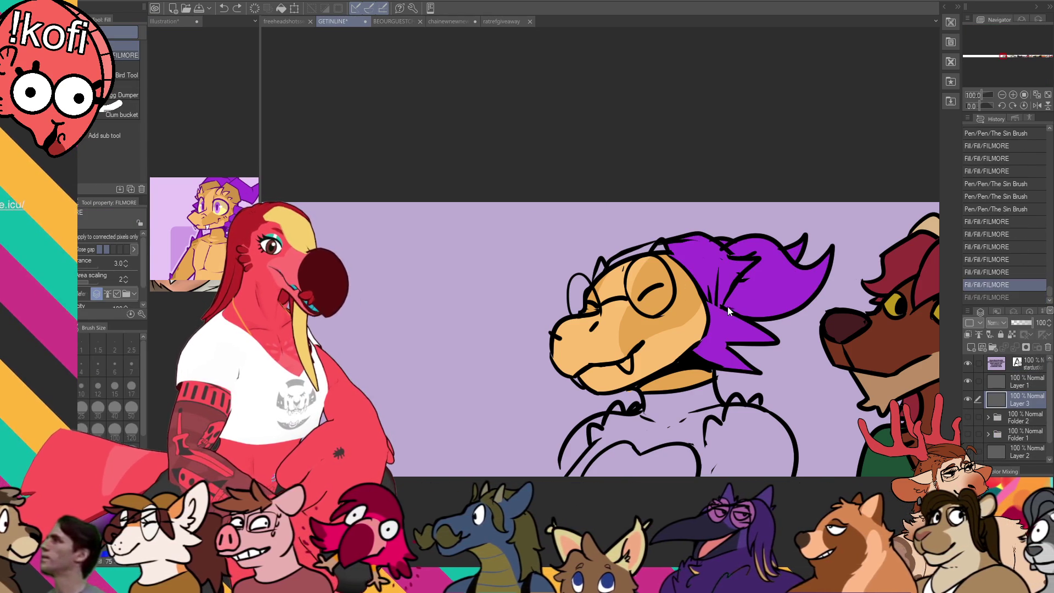
{"action": "key", "text": "ctrl+z"}
{"action": "key", "text": "p"}
{"action": "left_click_drag", "start_coordinate": [709, 304], "coordinate": [729, 314]}
{"action": "key", "text": "g"}
{"action": "left_click", "coordinate": [731, 319]}
{"action": "left_click", "coordinate": [734, 316]}
- Fill two small gaps on the face and save the GETINLINE document
{"action": "key", "text": "p"}
{"action": "key", "text": "g"}
{"action": "left_click", "coordinate": [582, 377]}
{"action": "left_click", "coordinate": [631, 363]}
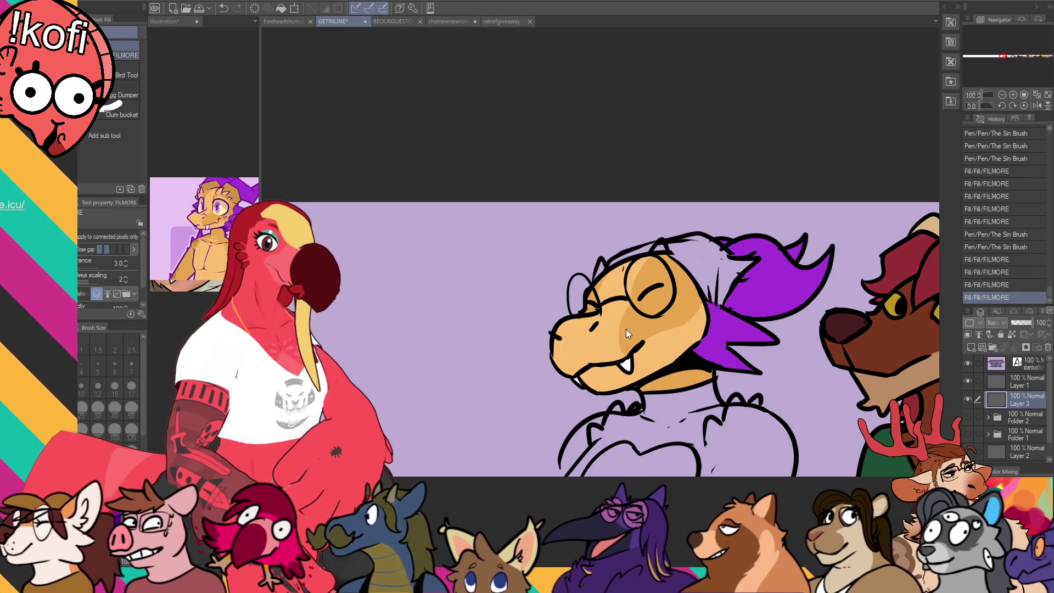
{"action": "key", "text": "ctrl+s"}
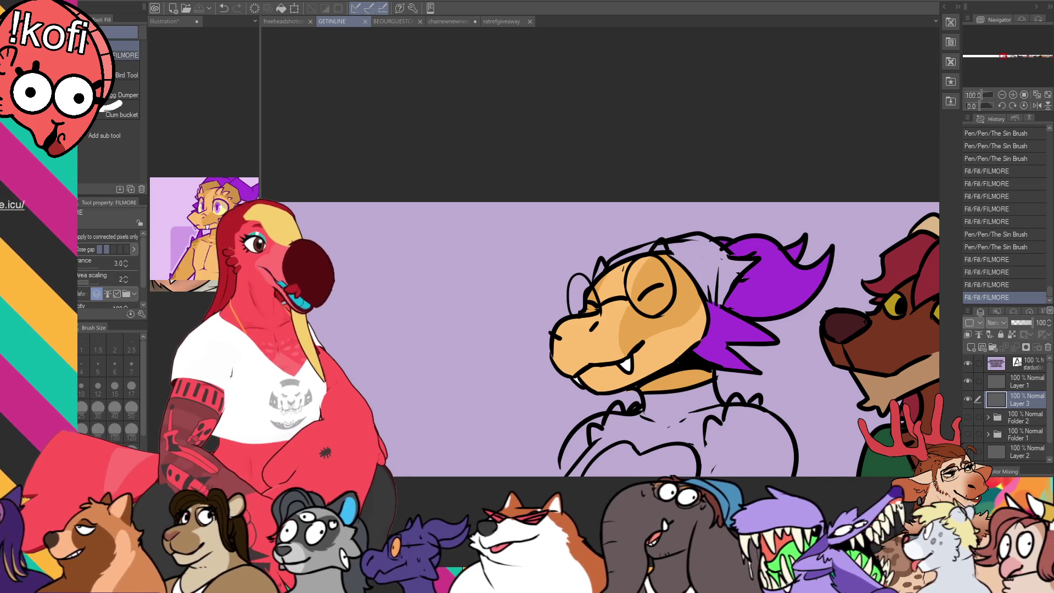
- Scroll the layers list down and select Layer 1 for editing
{"action": "scroll", "coordinate": [508, 242], "scroll_direction": "down", "scroll_amount": 2}
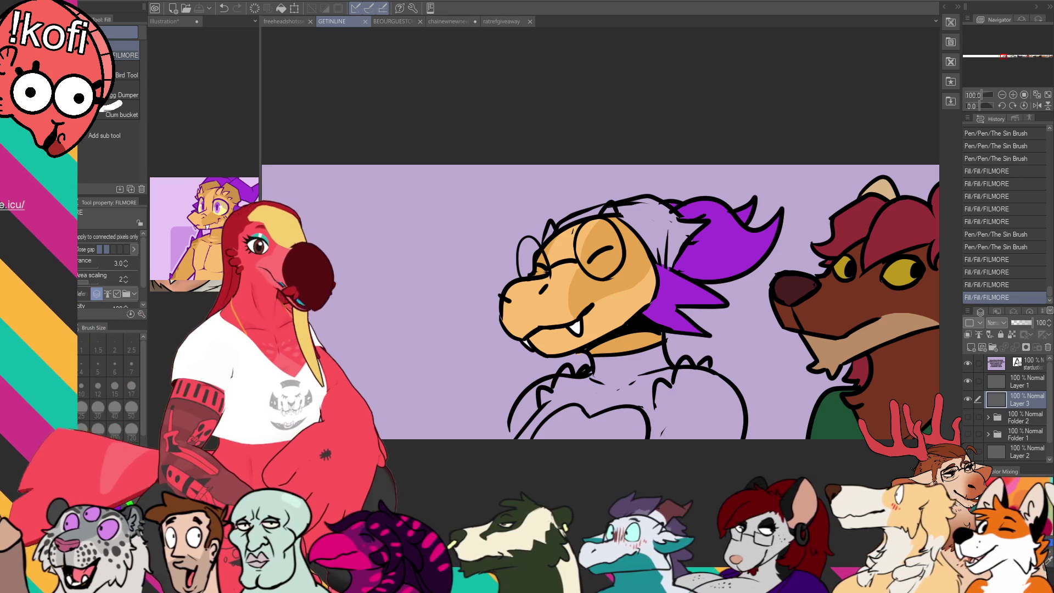
{"action": "left_click", "coordinate": [997, 377]}
- Back on the banner, fill the reptile's body black
{"action": "key", "text": "ctrl+Tab"}
{"action": "key", "text": "p"}
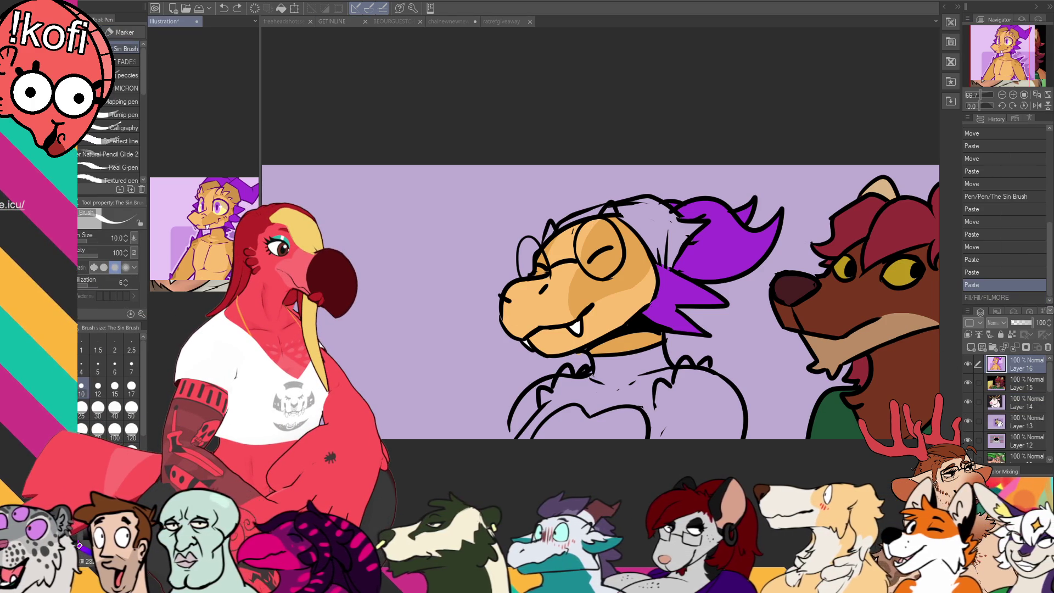
{"action": "key", "text": "g"}
{"action": "key", "text": "ctrl+Tab"}
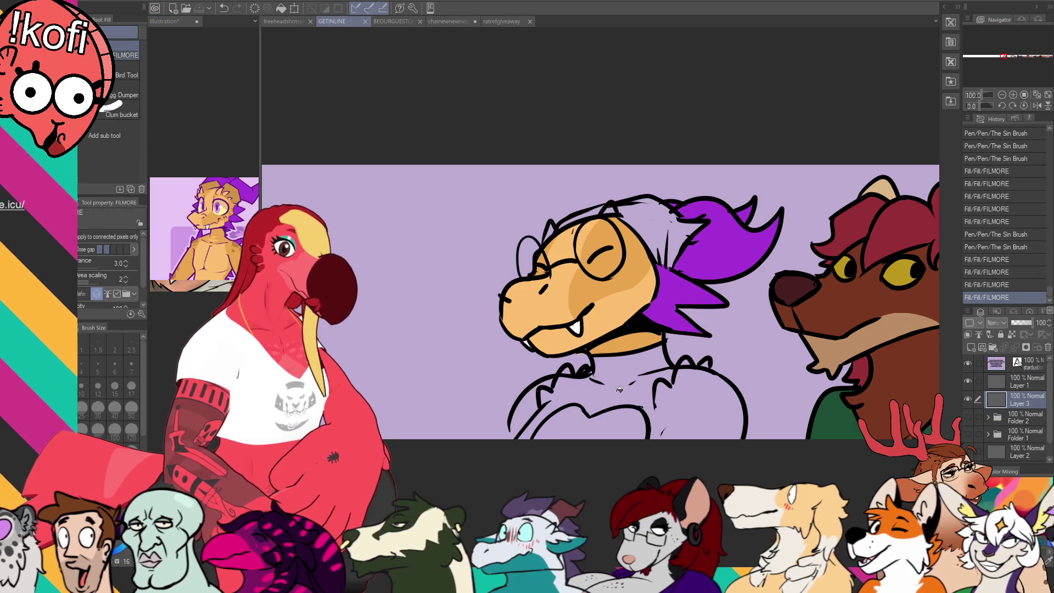
{"action": "left_click", "coordinate": [618, 387]}
{"action": "left_click", "coordinate": [638, 391]}
- Pick orange, outline the shoulder on the black shirt, fill it orange, and tidy its edge
{"action": "key", "text": "p"}
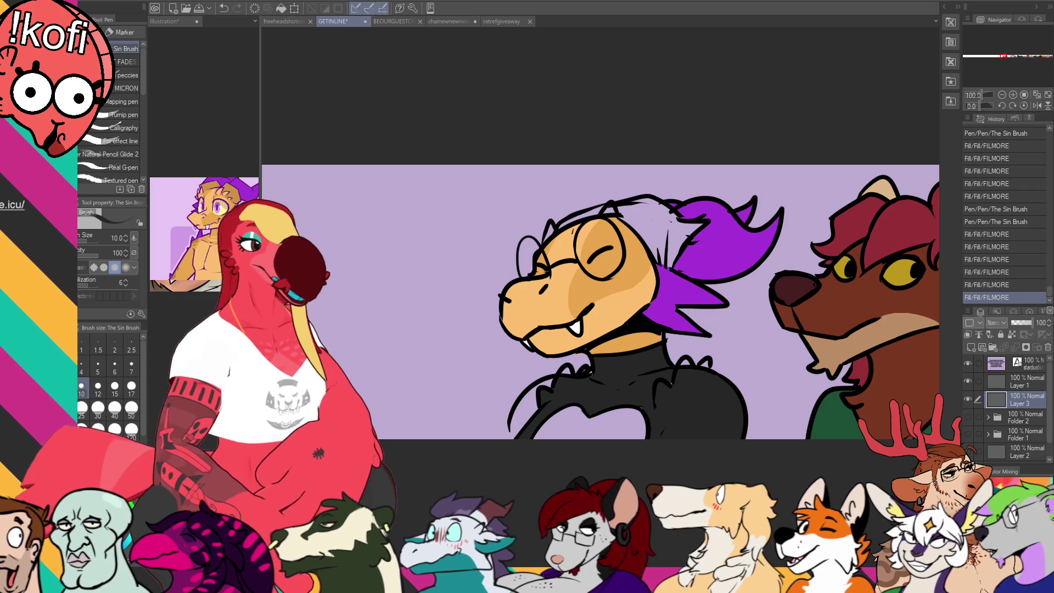
{"action": "left_click", "coordinate": [620, 307], "text": "alt"}
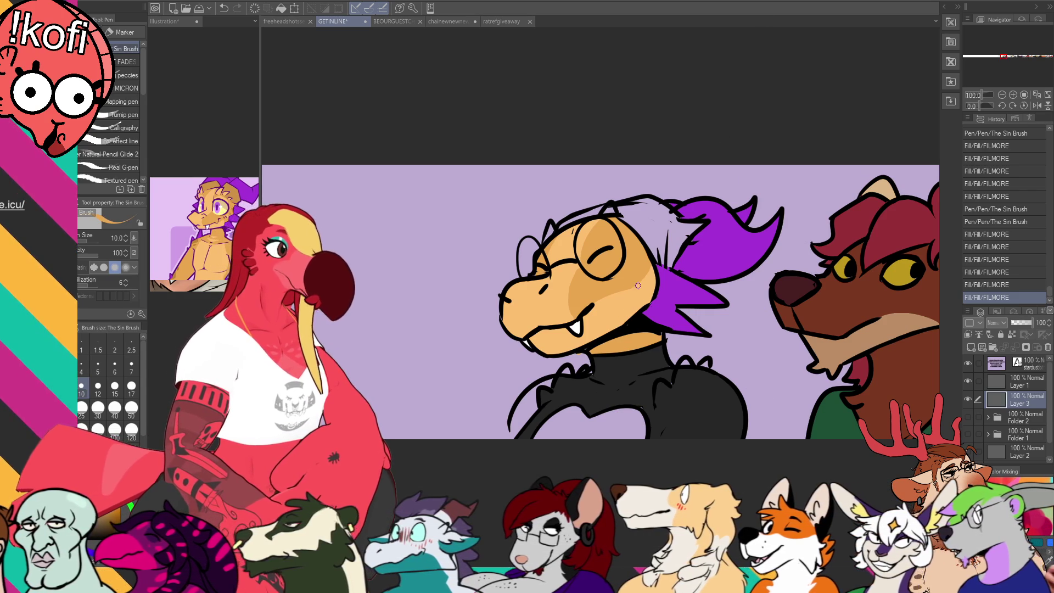
{"action": "key", "text": "ctrl+z"}
{"action": "mouse_move", "coordinate": [649, 428]}
{"action": "left_mouse_down"}
{"action": "mouse_move", "coordinate": [668, 387]}
{"action": "mouse_move", "coordinate": [714, 384]}
{"action": "mouse_move", "coordinate": [714, 376]}
{"action": "left_mouse_up"}
{"action": "key", "text": "g"}
{"action": "left_click", "coordinate": [690, 400]}
{"action": "key", "text": "p"}
{"action": "key", "text": "e"}
{"action": "left_click", "coordinate": [730, 374]}
- Close the gap in the arm outline and fill the arm orange, undoing the stray background fill
{"action": "key", "text": "g"}
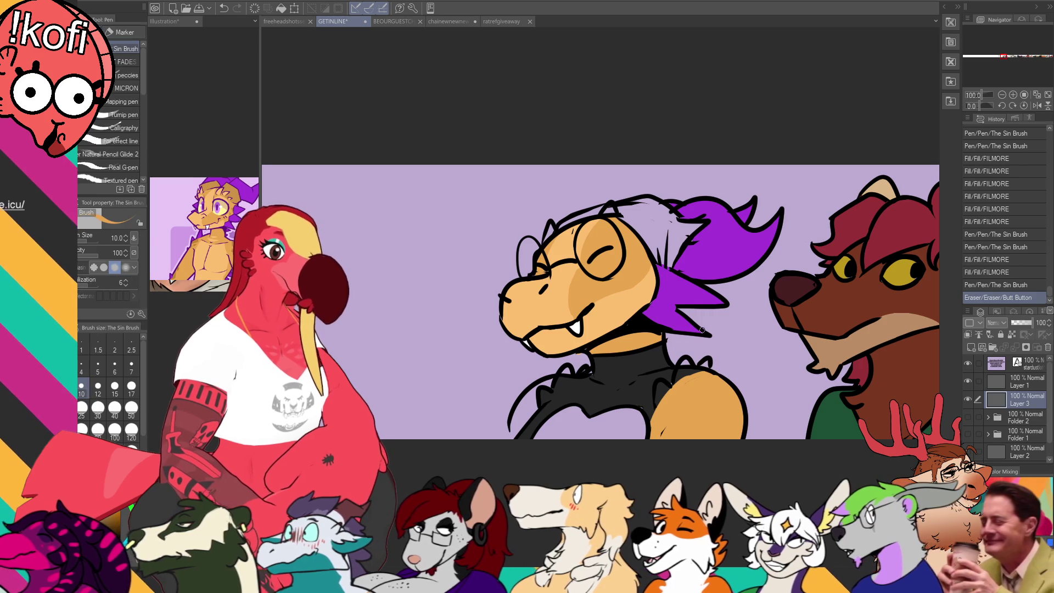
{"action": "left_click_drag", "start_coordinate": [626, 346], "coordinate": [626, 343]}
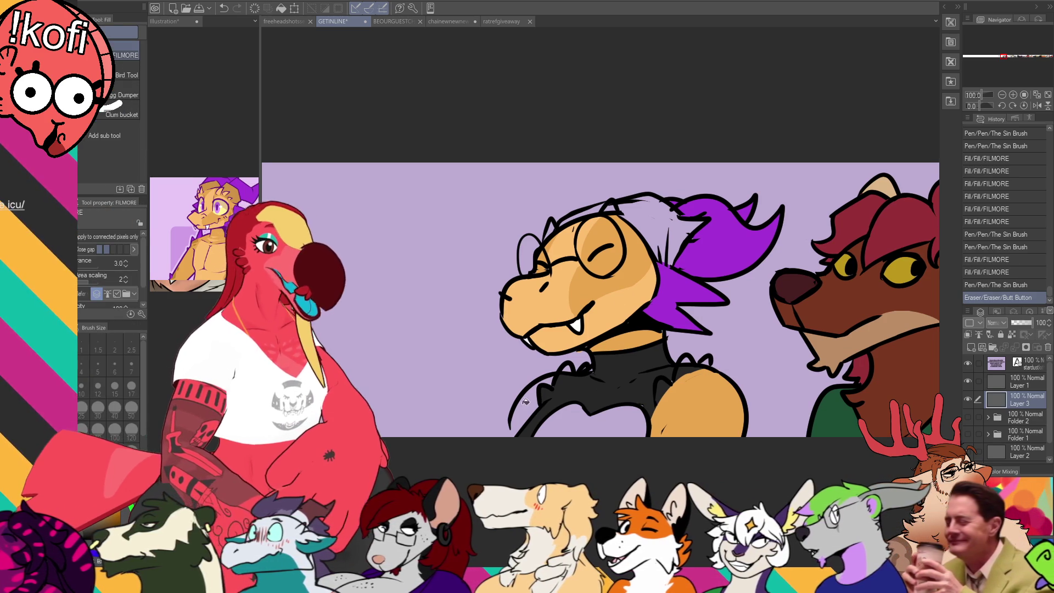
{"action": "left_click", "coordinate": [516, 425]}
{"action": "left_click", "coordinate": [516, 425]}
{"action": "key", "text": "p"}
{"action": "key", "text": "ctrl+z"}
{"action": "key", "text": "ctrl+z"}
{"action": "mouse_move", "coordinate": [516, 427]}
{"action": "left_mouse_down"}
{"action": "mouse_move", "coordinate": [548, 381]}
{"action": "mouse_move", "coordinate": [569, 380]}
{"action": "left_mouse_up"}
{"action": "key", "text": "g"}
{"action": "left_click", "coordinate": [517, 414]}
{"action": "left_click", "coordinate": [517, 414]}
- Add short ink strokes along the collar and shoulder, then paste the meme image as a new canvas
{"action": "key", "text": "p"}
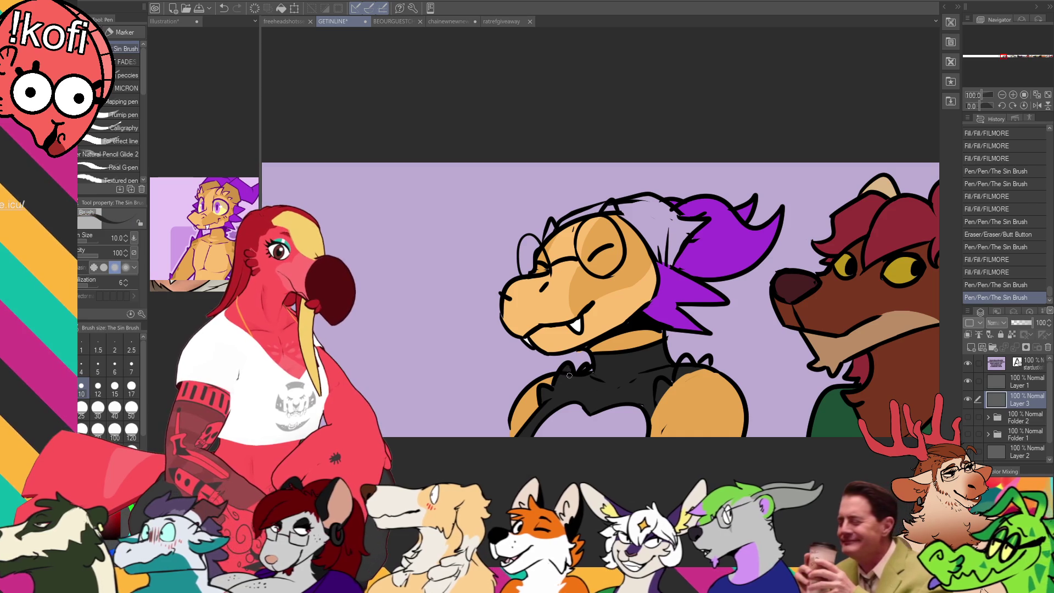
{"action": "left_click", "coordinate": [535, 405], "text": "alt"}
{"action": "scroll", "coordinate": [711, 333], "scroll_direction": "down", "scroll_amount": 1}
{"action": "mouse_move", "coordinate": [689, 363]}
{"action": "left_mouse_down"}
{"action": "mouse_move", "coordinate": [683, 347]}
{"action": "mouse_move", "coordinate": [701, 350]}
{"action": "left_mouse_up"}
{"action": "mouse_move", "coordinate": [643, 386]}
{"action": "left_mouse_down"}
{"action": "mouse_move", "coordinate": [640, 397]}
{"action": "mouse_move", "coordinate": [660, 372]}
{"action": "left_mouse_up"}
{"action": "left_click_drag", "start_coordinate": [587, 365], "coordinate": [596, 360]}
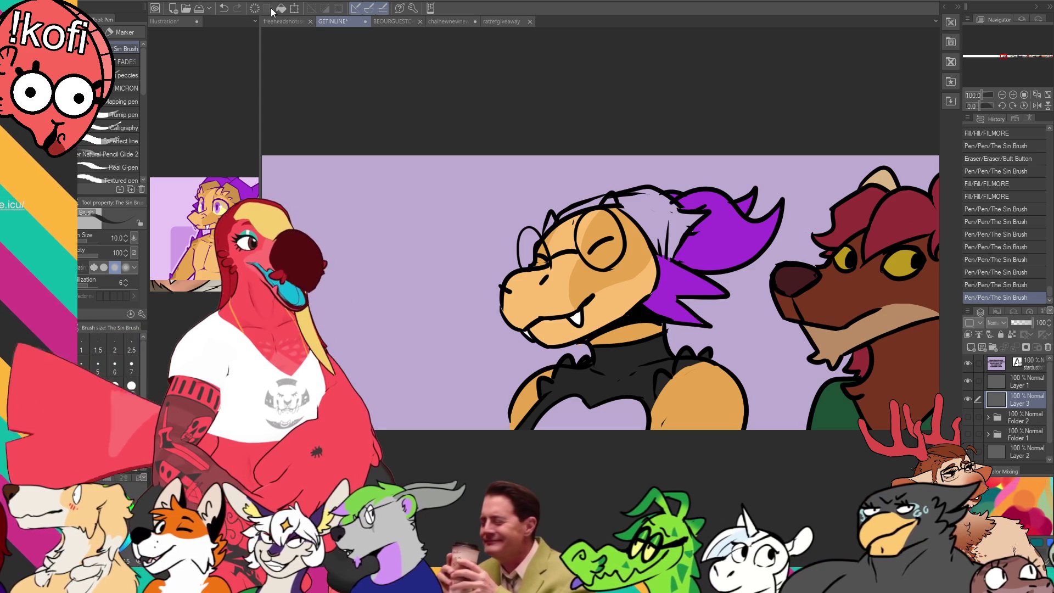
{"action": "key", "text": "ctrl+alt+shift+n"}
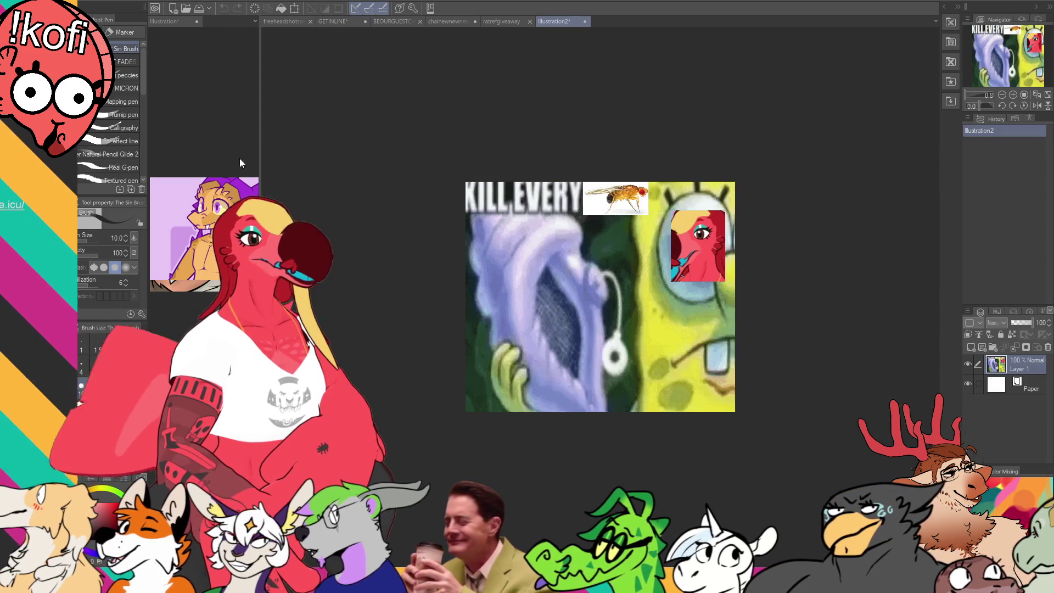
- Switch from the pasted meme image back to the GETINLINE banner document
{"action": "scroll", "coordinate": [604, 290], "scroll_direction": "up", "scroll_amount": 5}
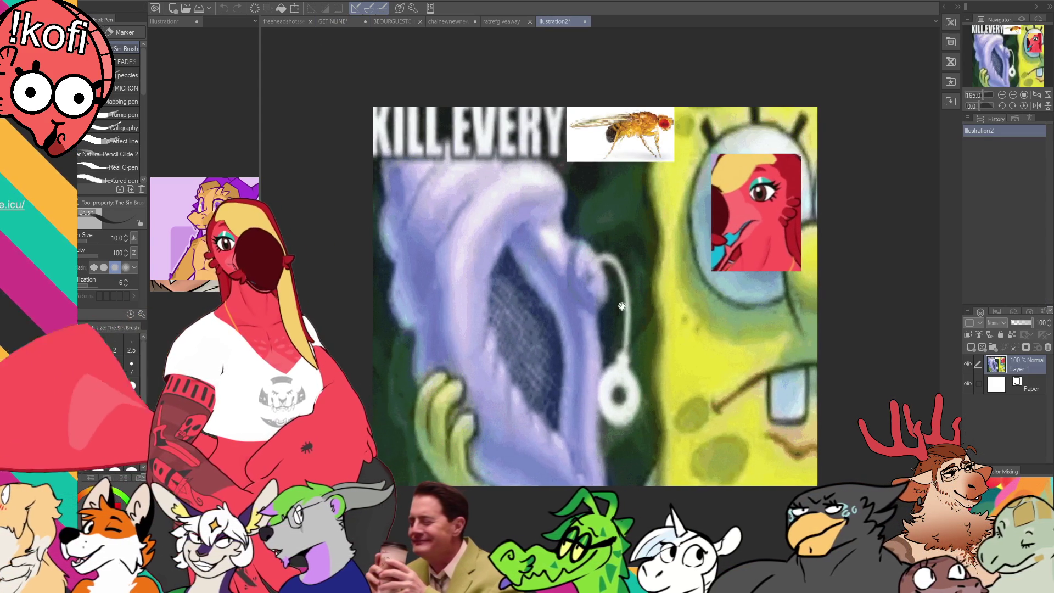
{"action": "scroll", "coordinate": [622, 305], "scroll_direction": "up", "scroll_amount": 1}
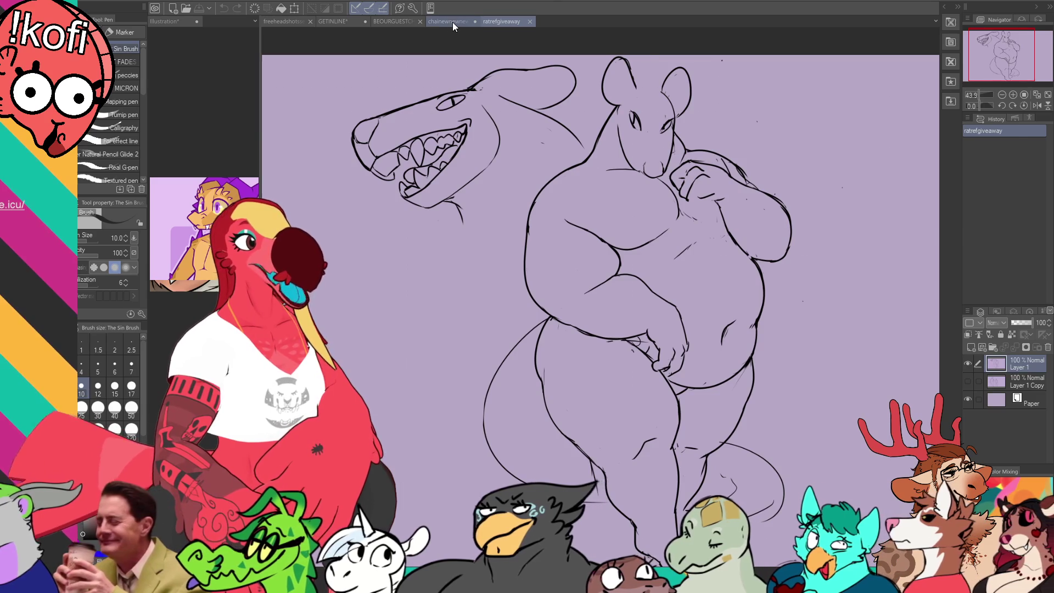
{"action": "left_click", "coordinate": [451, 22]}
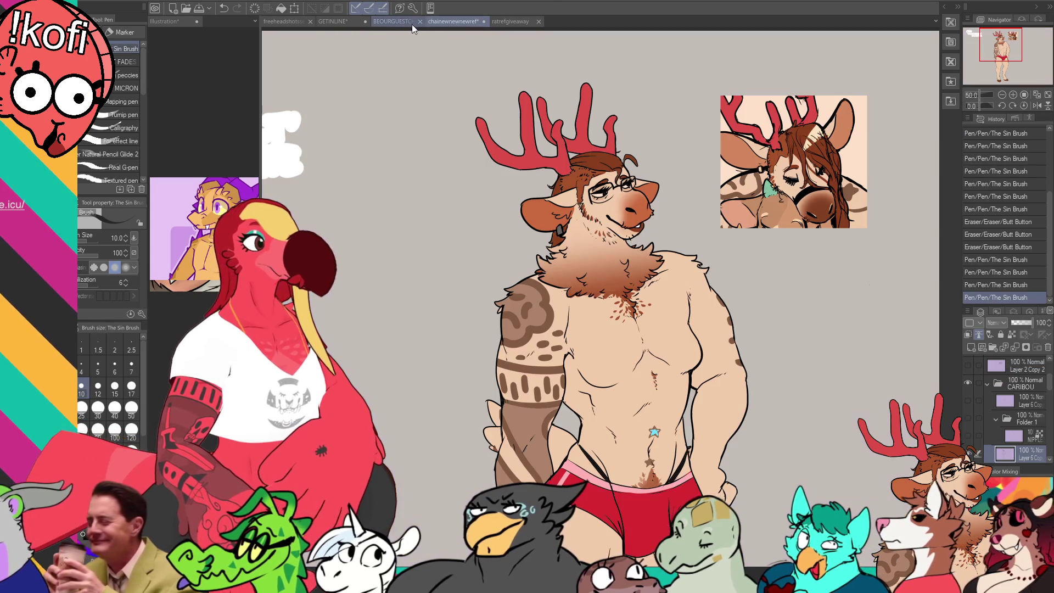
{"action": "left_click", "coordinate": [344, 21]}
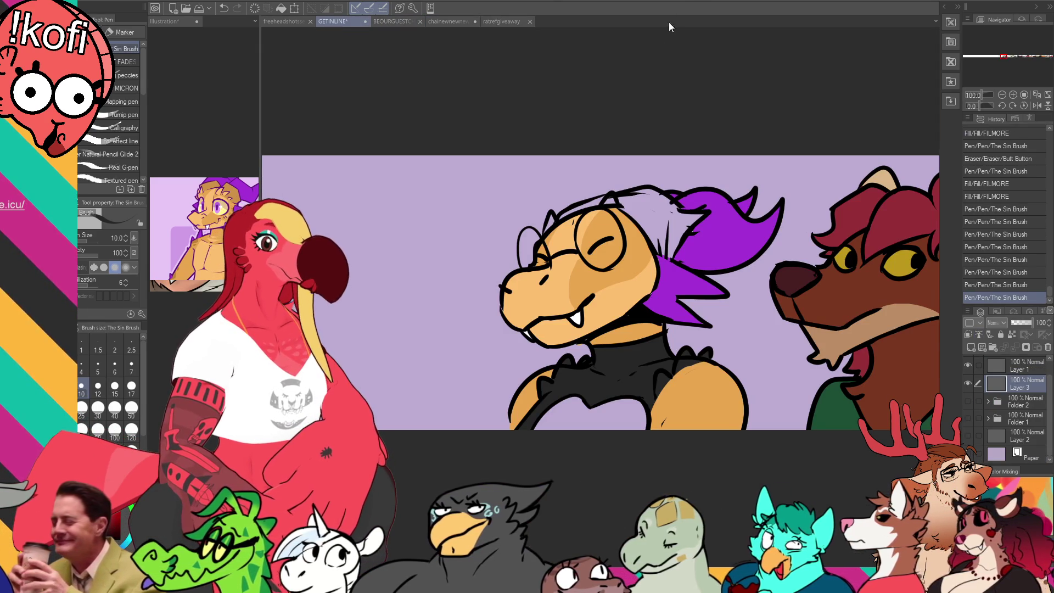
- Eyedrop the orange skin colour and fill the lavender gaps at the chest
{"action": "left_click", "coordinate": [614, 301], "text": "alt"}
{"action": "key", "text": "g"}
{"action": "left_click", "coordinate": [637, 400]}
{"action": "left_click", "coordinate": [643, 405]}
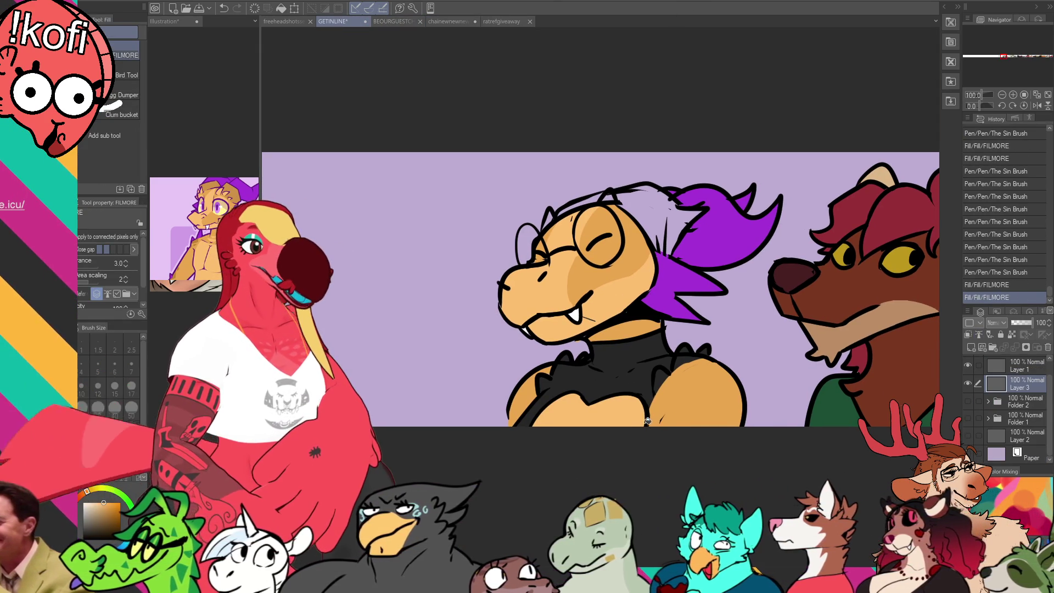
- Colour the hair black, filling gaps near the head top and inking small touch-ups
{"action": "key", "text": "p"}
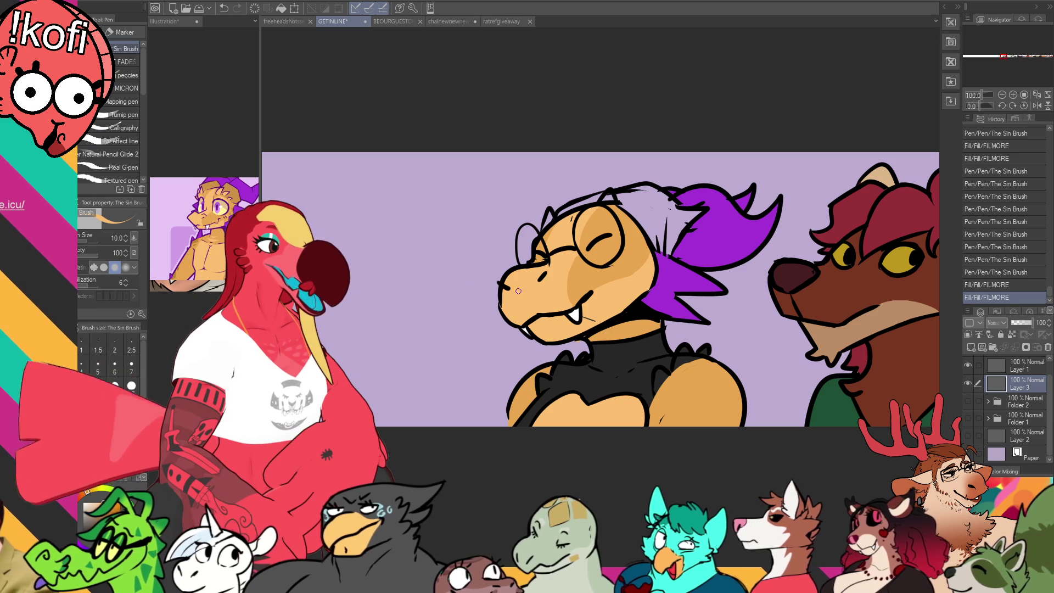
{"action": "left_click", "coordinate": [549, 228]}
{"action": "key", "text": "g"}
{"action": "left_click", "coordinate": [611, 190]}
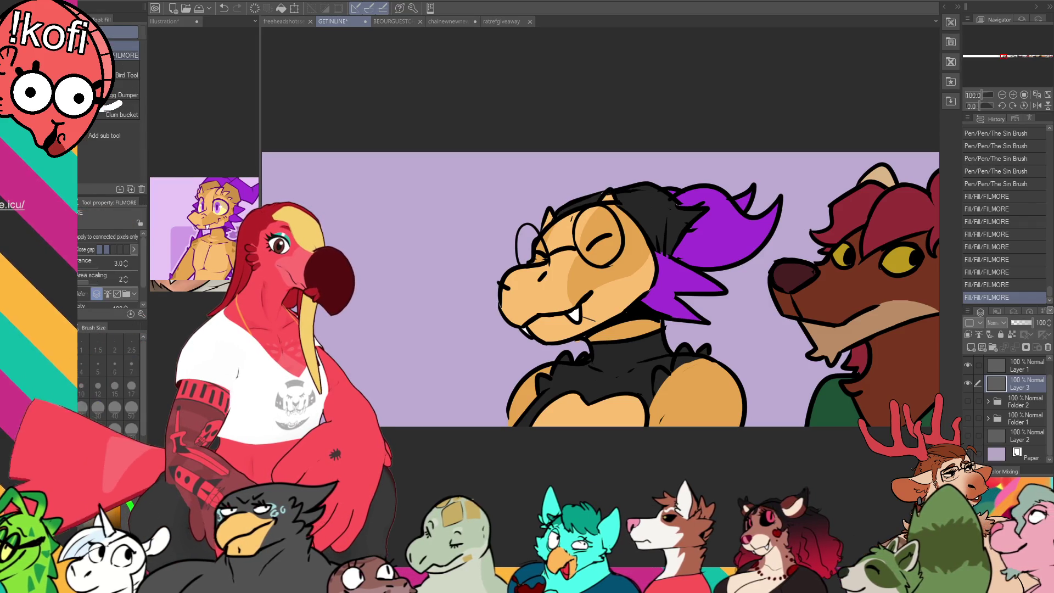
{"action": "key", "text": "p"}
{"action": "mouse_move", "coordinate": [573, 200]}
{"action": "left_mouse_down"}
{"action": "mouse_move", "coordinate": [564, 211]}
{"action": "mouse_move", "coordinate": [636, 183]}
{"action": "left_mouse_up"}
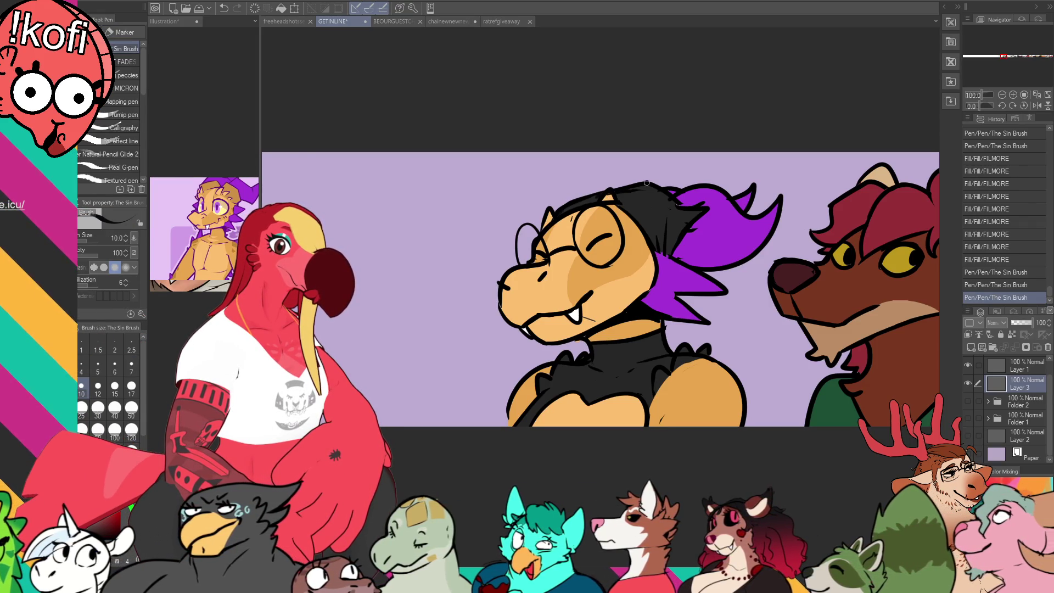
- Ink small strokes on the chest and jaw and erase a stray mark near the fang
{"action": "left_click_drag", "start_coordinate": [727, 297], "coordinate": [719, 306]}
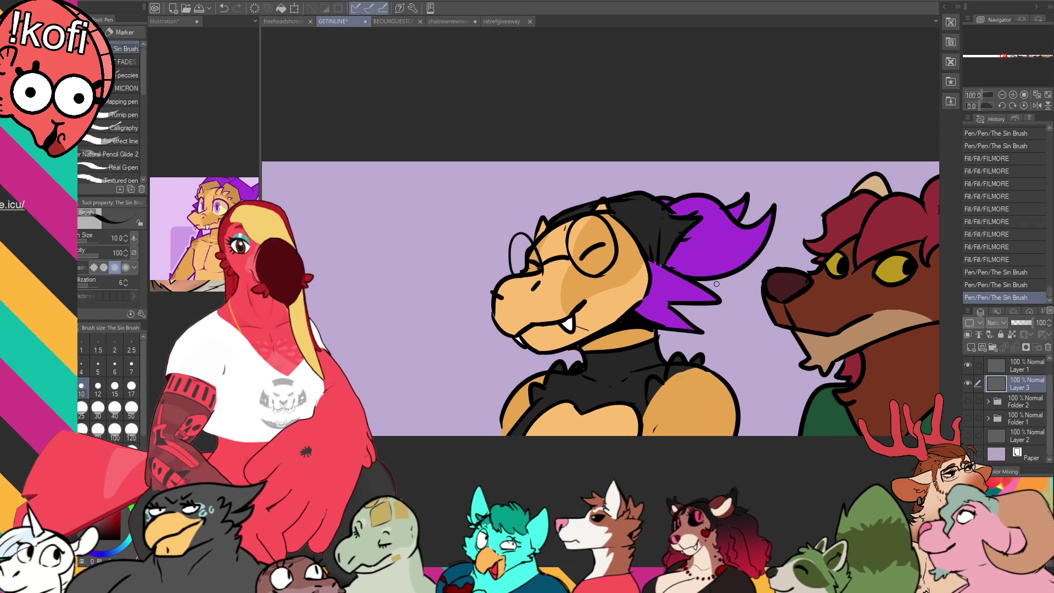
{"action": "left_click_drag", "start_coordinate": [584, 418], "coordinate": [574, 437]}
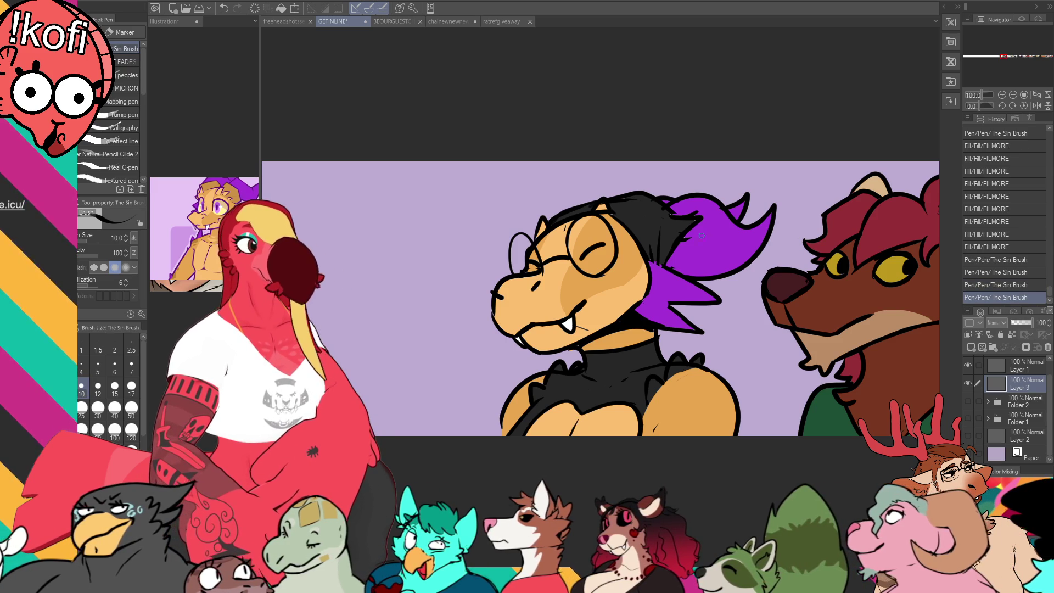
{"action": "left_click_drag", "start_coordinate": [650, 263], "coordinate": [704, 266]}
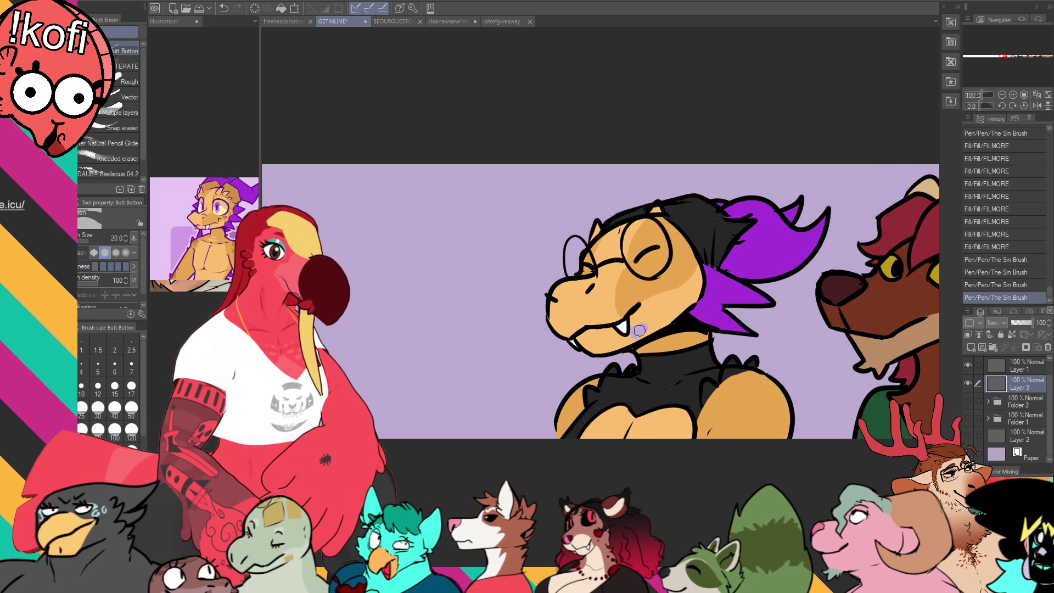
{"action": "left_click_drag", "start_coordinate": [637, 332], "coordinate": [648, 325]}
{"action": "key", "text": "e"}
{"action": "left_click", "coordinate": [624, 354]}
{"action": "key", "text": "p"}
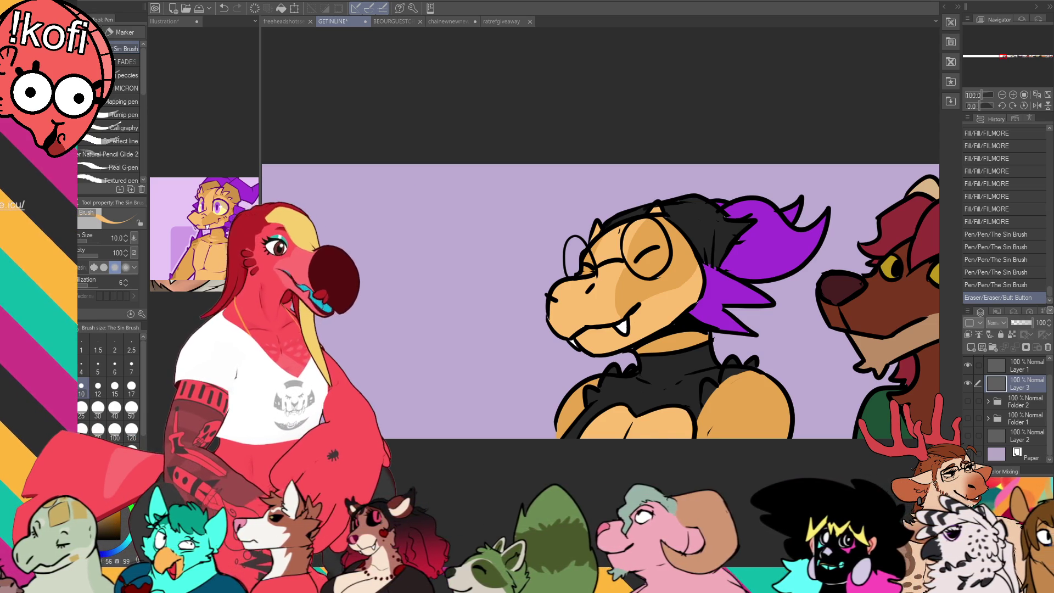
- Fill both glasses lenses purple and ink short lines around the glasses
{"action": "left_click", "coordinate": [108, 555]}
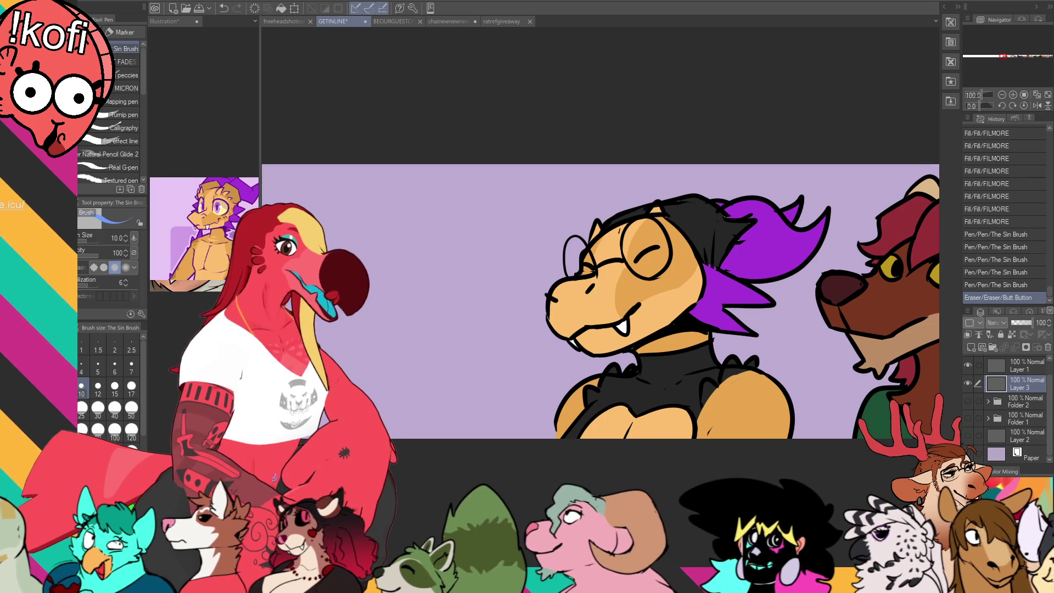
{"action": "key", "text": "g"}
{"action": "left_click", "coordinate": [654, 260]}
{"action": "left_click", "coordinate": [662, 234]}
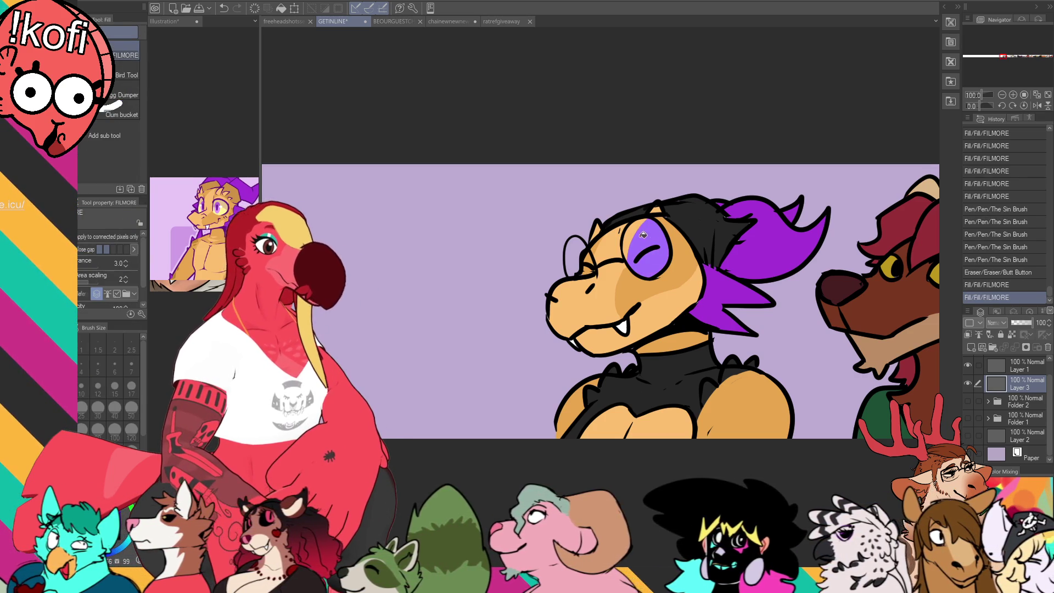
{"action": "left_click", "coordinate": [632, 233]}
{"action": "left_click", "coordinate": [579, 261]}
{"action": "key", "text": "p"}
{"action": "left_click_drag", "start_coordinate": [591, 257], "coordinate": [583, 270]}
{"action": "left_click_drag", "start_coordinate": [714, 318], "coordinate": [723, 322]}
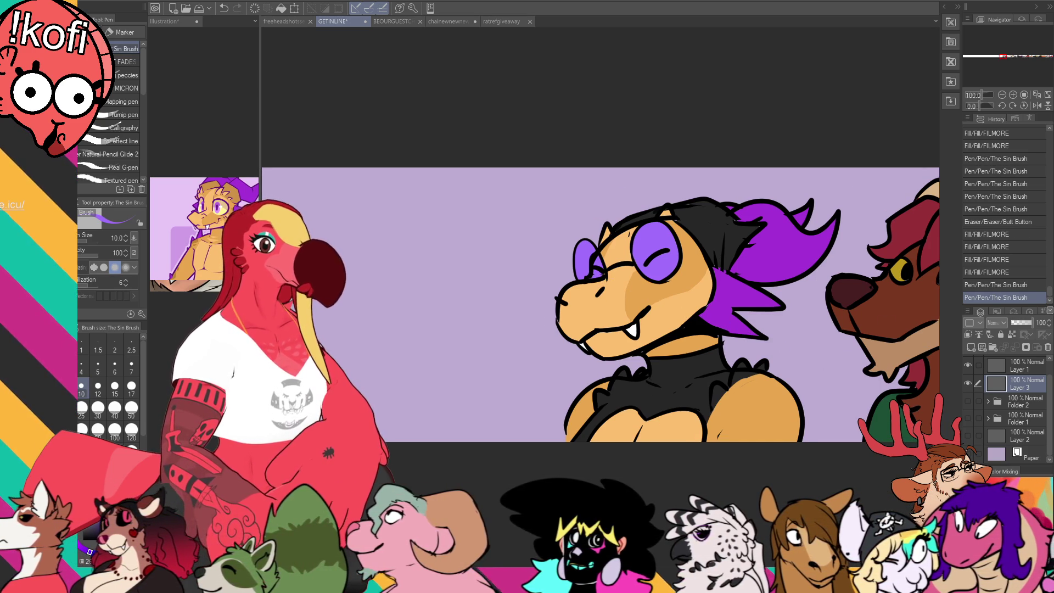
{"action": "scroll", "coordinate": [516, 230], "scroll_direction": "left", "scroll_amount": 5}
- Delete the fourth supporter name, drag the list further left, and select Layer 1
{"action": "key", "text": "t"}
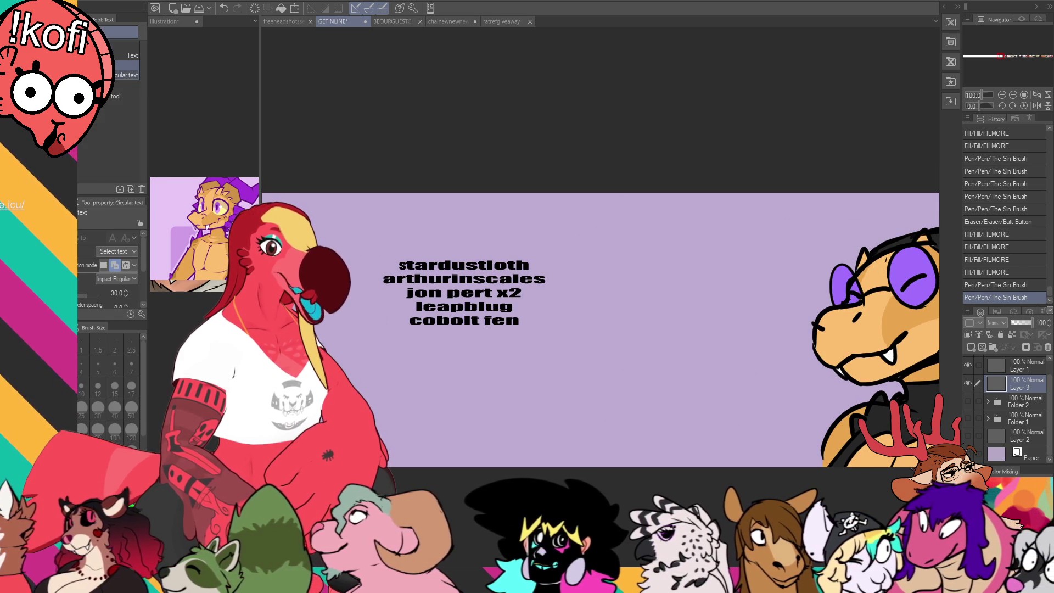
{"action": "left_click", "coordinate": [499, 315]}
{"action": "left_click_drag", "start_coordinate": [514, 307], "coordinate": [410, 309]}
{"action": "key", "text": "BackSpace"}
{"action": "key", "text": "BackSpace"}
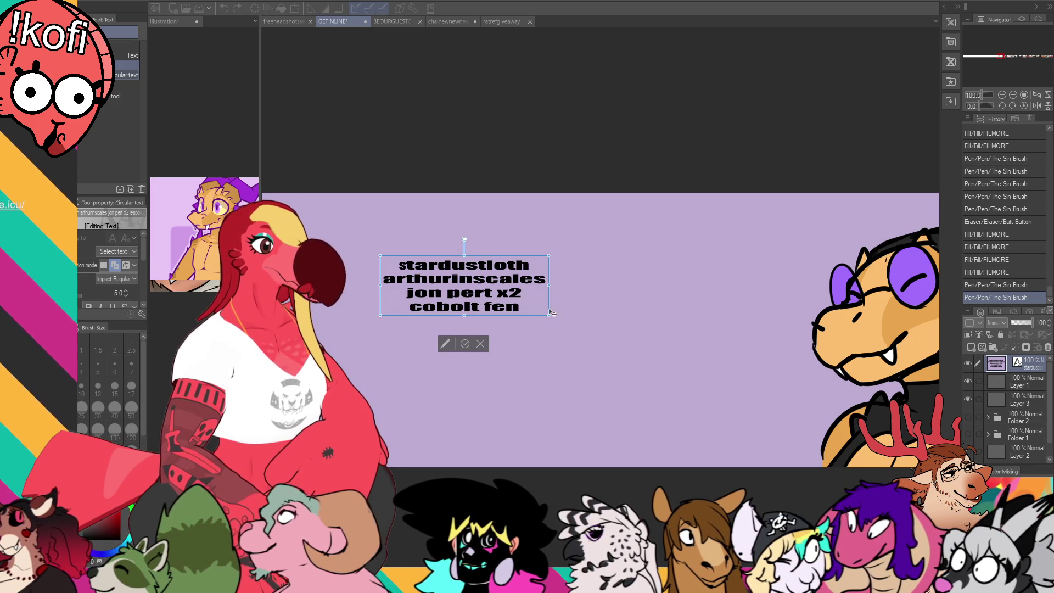
{"action": "left_click", "coordinate": [997, 400]}
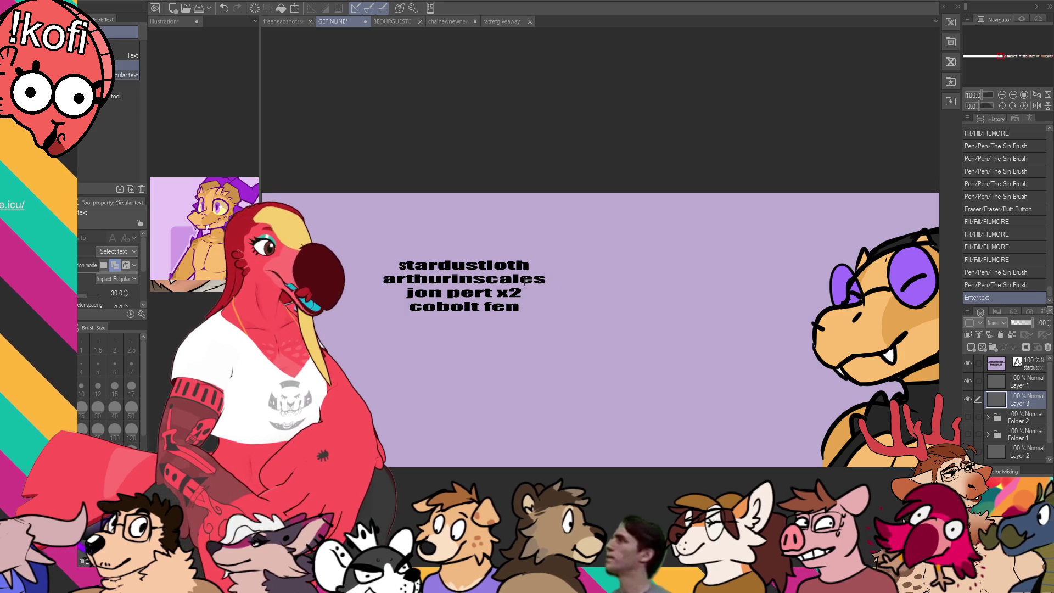
{"action": "left_click_drag", "start_coordinate": [519, 269], "coordinate": [362, 269]}
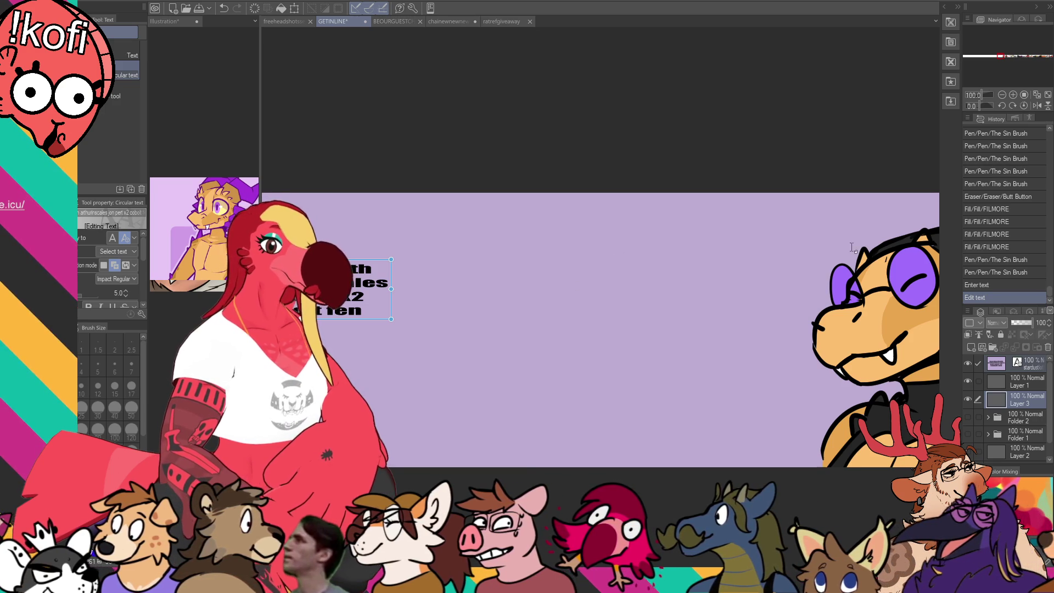
{"action": "left_click", "coordinate": [1020, 383]}
{"action": "key", "text": "p"}
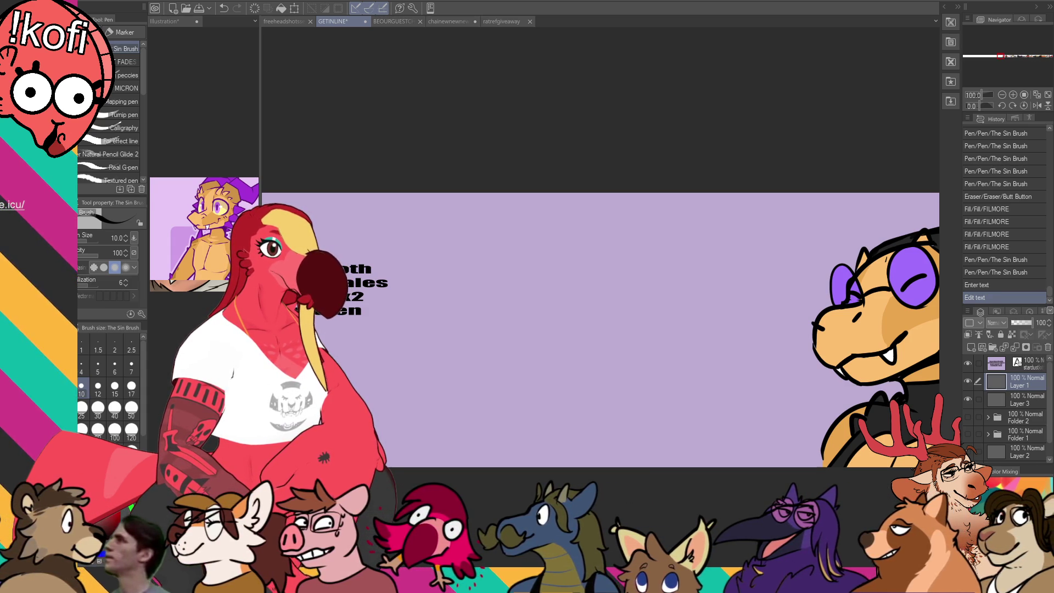
{"action": "left_click", "coordinate": [164, 21]}
{"action": "key", "text": "k"}
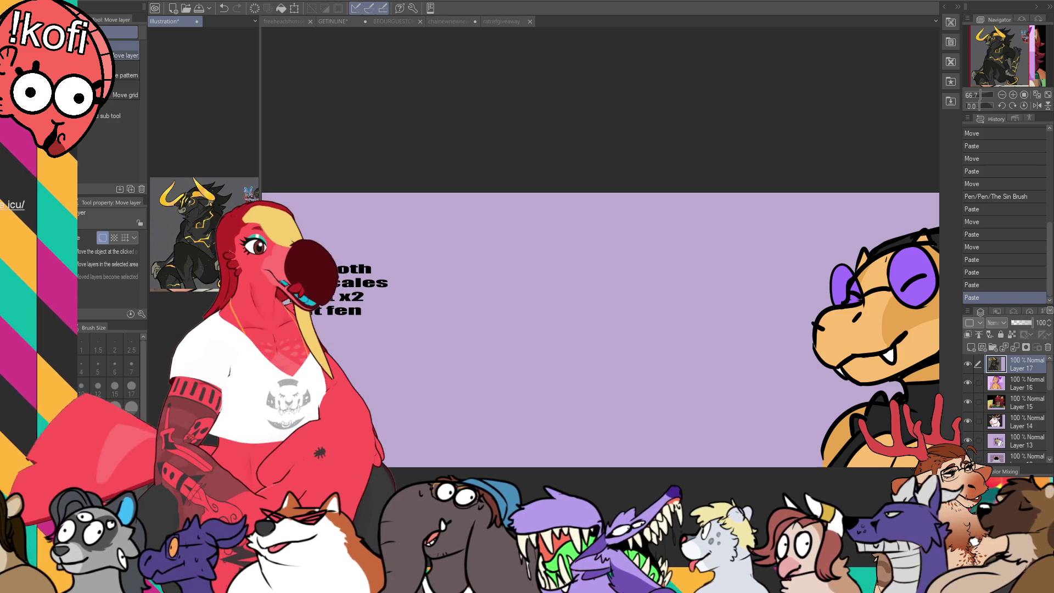
{"action": "key", "text": "p"}
- Back on the banner, test brush sizes and lay down the first head stroke
{"action": "key", "text": "ctrl+Tab"}
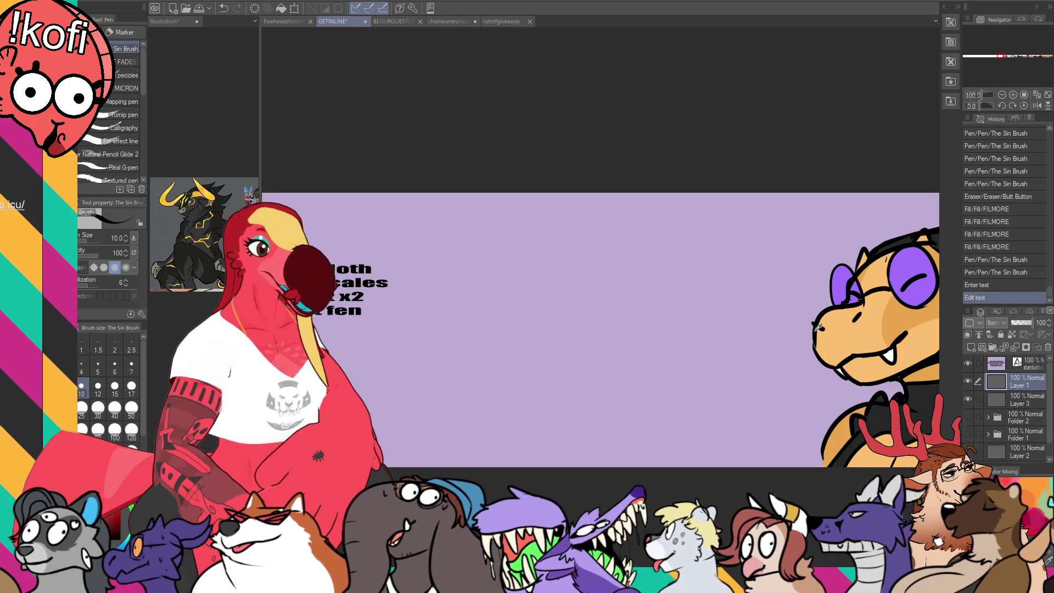
{"action": "left_click_drag", "start_coordinate": [662, 294], "coordinate": [584, 387]}
{"action": "key", "text": "ctrl+z"}
{"action": "left_click_drag", "start_coordinate": [549, 354], "coordinate": [643, 278]}
{"action": "key", "text": "ctrl+z"}
{"action": "key", "text": "bracketleft"}
{"action": "key", "text": "bracketleft"}
{"action": "mouse_move", "coordinate": [519, 343]}
{"action": "left_mouse_down"}
{"action": "mouse_move", "coordinate": [598, 262]}
{"action": "mouse_move", "coordinate": [483, 327]}
{"action": "left_mouse_up"}
{"action": "key", "text": "ctrl+z"}
{"action": "key", "text": "ctrl+z"}
{"action": "key", "text": "bracketright"}
{"action": "key", "text": "bracketright"}
{"action": "key", "text": "ctrl+z"}
{"action": "mouse_move", "coordinate": [555, 270]}
{"action": "left_mouse_down"}
{"action": "mouse_move", "coordinate": [484, 307]}
{"action": "mouse_move", "coordinate": [492, 342]}
{"action": "mouse_move", "coordinate": [477, 308]}
{"action": "mouse_move", "coordinate": [487, 328]}
{"action": "mouse_move", "coordinate": [567, 314]}
{"action": "left_mouse_up"}
{"action": "key", "text": "ctrl+z"}
{"action": "key", "text": "ctrl+z"}
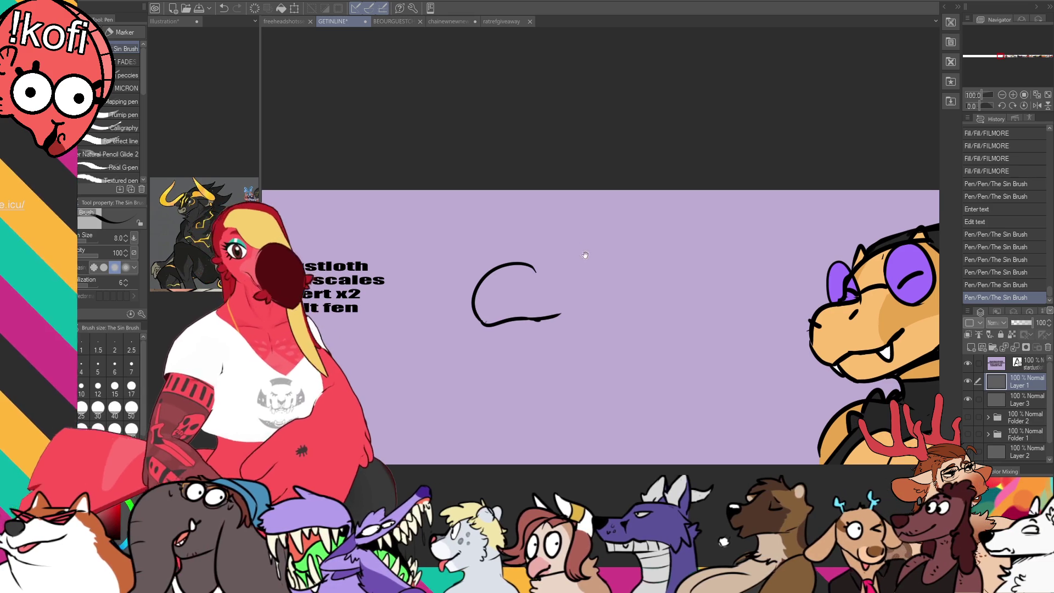
{"action": "left_click_drag", "start_coordinate": [581, 290], "coordinate": [622, 303]}
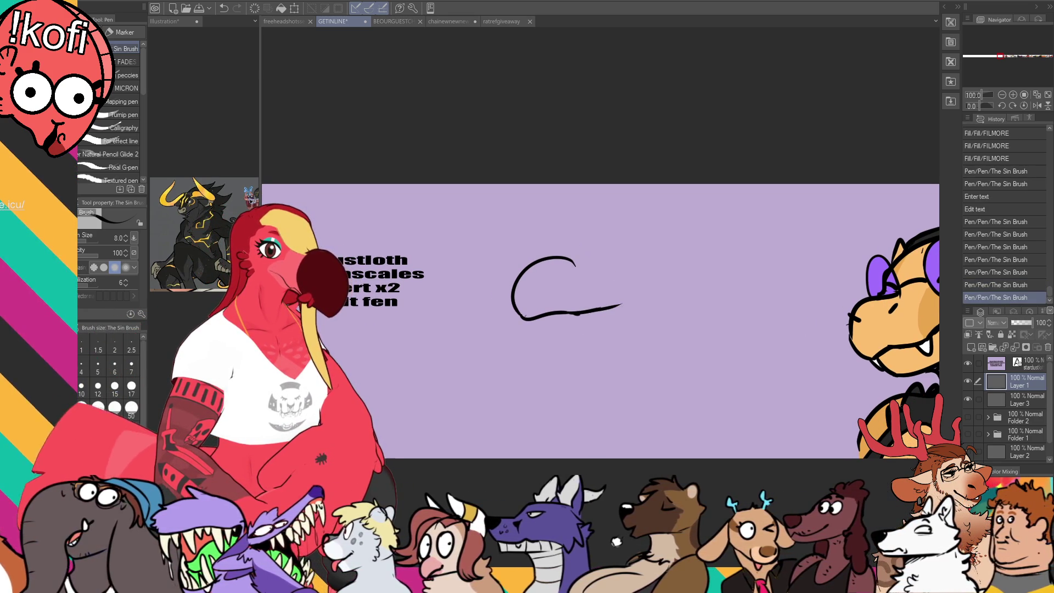
{"action": "mouse_move", "coordinate": [579, 266]}
{"action": "left_mouse_down"}
{"action": "mouse_move", "coordinate": [563, 282]}
{"action": "mouse_move", "coordinate": [527, 276]}
{"action": "mouse_move", "coordinate": [659, 247]}
{"action": "mouse_move", "coordinate": [752, 257]}
{"action": "mouse_move", "coordinate": [753, 291]}
{"action": "left_mouse_up"}
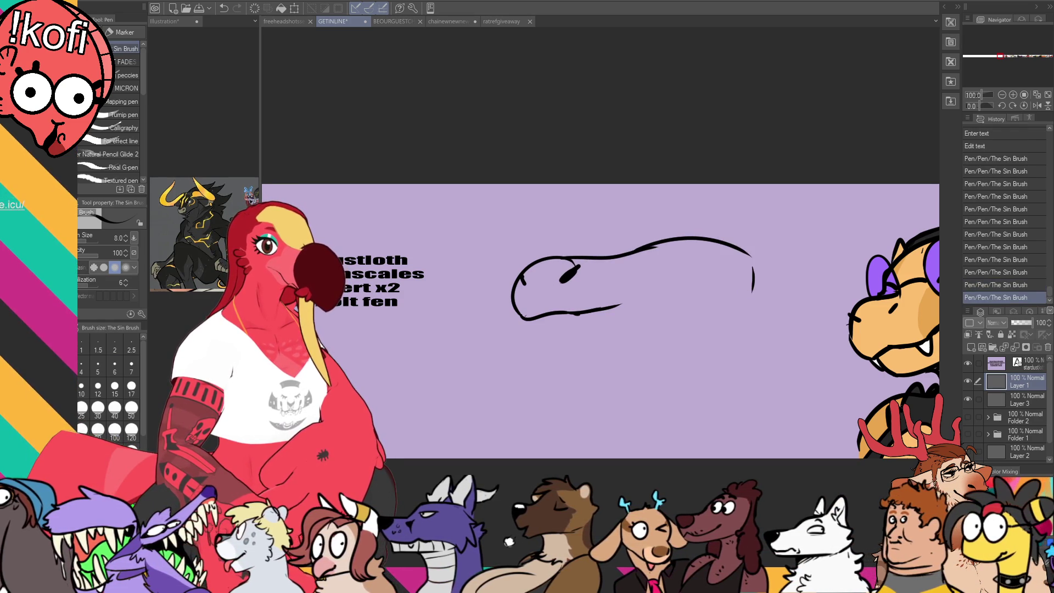
- Lasso the head sketch, shift it left and down, and deselect
{"action": "key", "text": "m"}
{"action": "left_click_drag", "start_coordinate": [733, 339], "coordinate": [763, 329]}
{"action": "key", "text": "k"}
{"action": "left_click_drag", "start_coordinate": [757, 259], "coordinate": [735, 282]}
{"action": "key", "text": "ctrl+d"}
{"action": "key", "text": "p"}
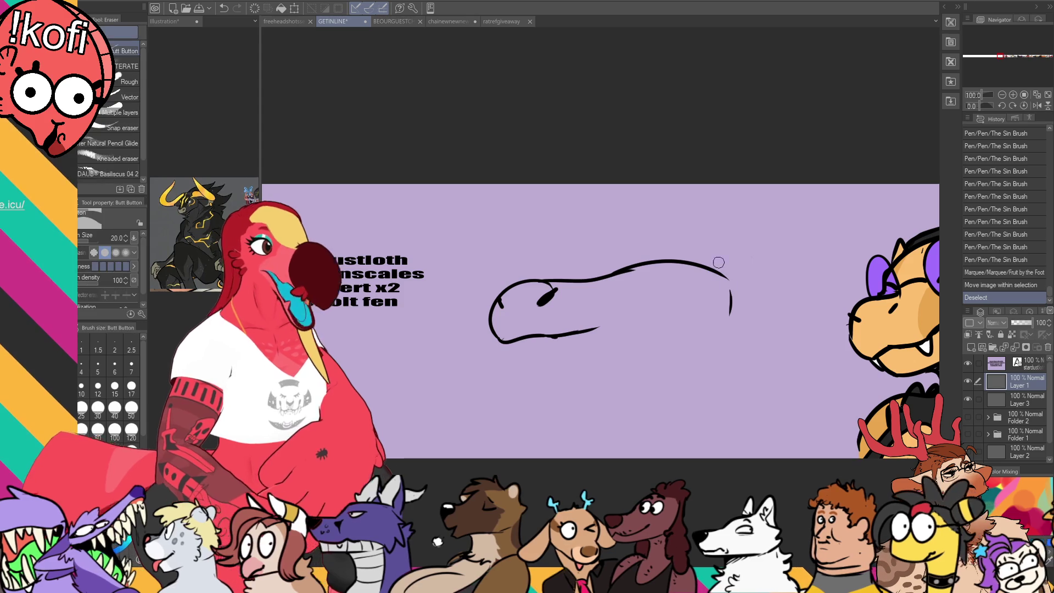
- Draw the large swept-back horn with its upper line, tip and hooked stroke below
{"action": "left_click_drag", "start_coordinate": [729, 330], "coordinate": [713, 244]}
{"action": "key", "text": "ctrl+z"}
{"action": "mouse_move", "coordinate": [732, 331]}
{"action": "left_mouse_down"}
{"action": "mouse_move", "coordinate": [742, 248]}
{"action": "mouse_move", "coordinate": [671, 238]}
{"action": "mouse_move", "coordinate": [684, 257]}
{"action": "left_mouse_up"}
{"action": "mouse_move", "coordinate": [680, 252]}
{"action": "left_mouse_down"}
{"action": "mouse_move", "coordinate": [698, 273]}
{"action": "mouse_move", "coordinate": [750, 288]}
{"action": "mouse_move", "coordinate": [731, 315]}
{"action": "left_mouse_up"}
{"action": "key", "text": "ctrl+z"}
{"action": "mouse_move", "coordinate": [747, 254]}
{"action": "left_mouse_down"}
{"action": "mouse_move", "coordinate": [807, 257]}
{"action": "mouse_move", "coordinate": [854, 240]}
{"action": "left_mouse_up"}
{"action": "left_click_drag", "start_coordinate": [854, 242], "coordinate": [826, 281]}
{"action": "left_click_drag", "start_coordinate": [799, 320], "coordinate": [785, 356]}
{"action": "left_click", "coordinate": [795, 362]}
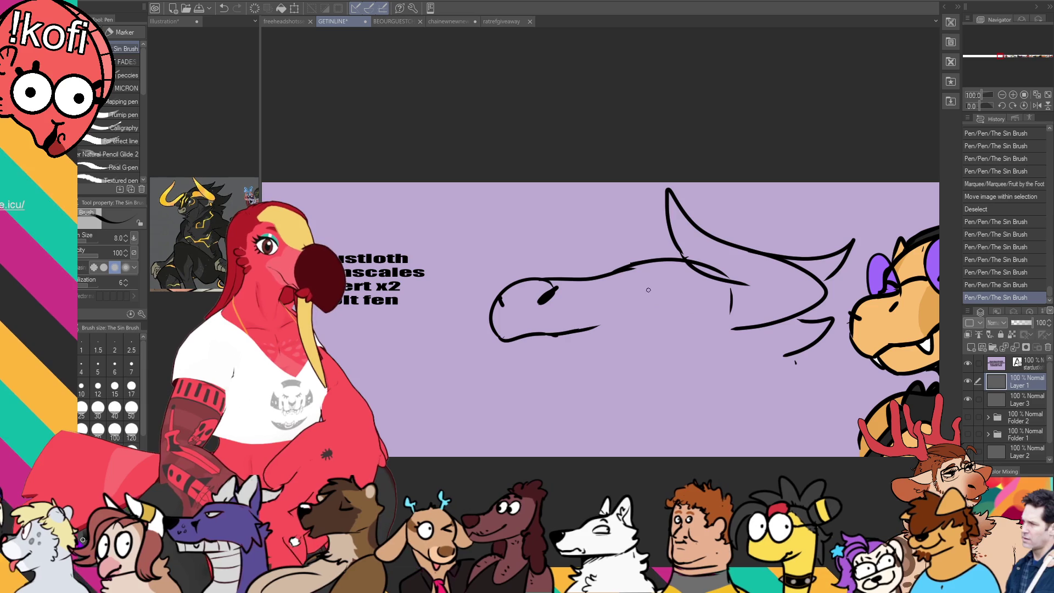
{"action": "mouse_move", "coordinate": [646, 266]}
{"action": "left_mouse_down"}
{"action": "mouse_move", "coordinate": [668, 288]}
{"action": "mouse_move", "coordinate": [655, 297]}
{"action": "mouse_move", "coordinate": [673, 291]}
{"action": "mouse_move", "coordinate": [649, 285]}
{"action": "left_mouse_up"}
{"action": "key", "text": "ctrl+z"}
{"action": "key", "text": "ctrl+z"}
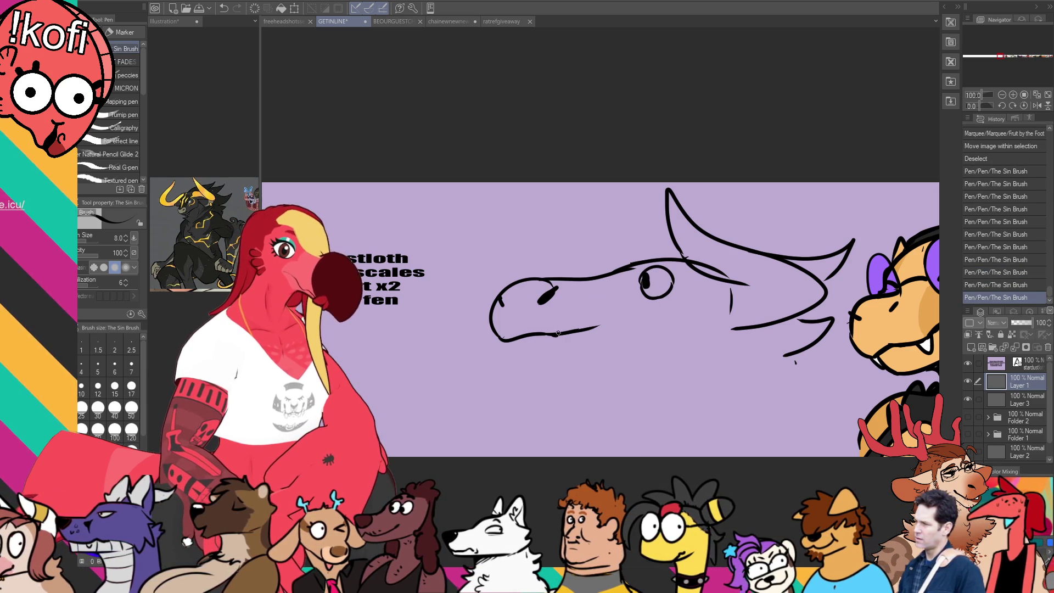
- Draw the lower jaw line and trial edits to the upper lip
{"action": "mouse_move", "coordinate": [508, 341]}
{"action": "left_mouse_down"}
{"action": "mouse_move", "coordinate": [517, 364]}
{"action": "mouse_move", "coordinate": [578, 365]}
{"action": "left_mouse_up"}
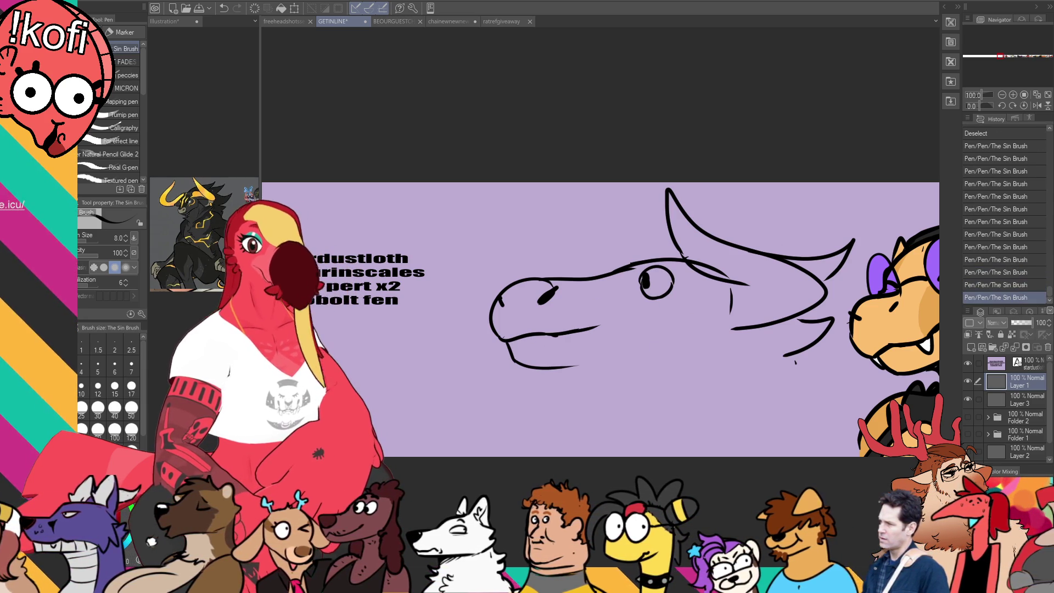
{"action": "scroll", "coordinate": [654, 228], "scroll_direction": "down", "scroll_amount": 2}
{"action": "mouse_move", "coordinate": [598, 295]}
{"action": "left_mouse_down"}
{"action": "mouse_move", "coordinate": [548, 302]}
{"action": "mouse_move", "coordinate": [601, 294]}
{"action": "left_mouse_up"}
{"action": "key", "text": "ctrl+z"}
{"action": "scroll", "coordinate": [656, 220], "scroll_direction": "down", "scroll_amount": 1}
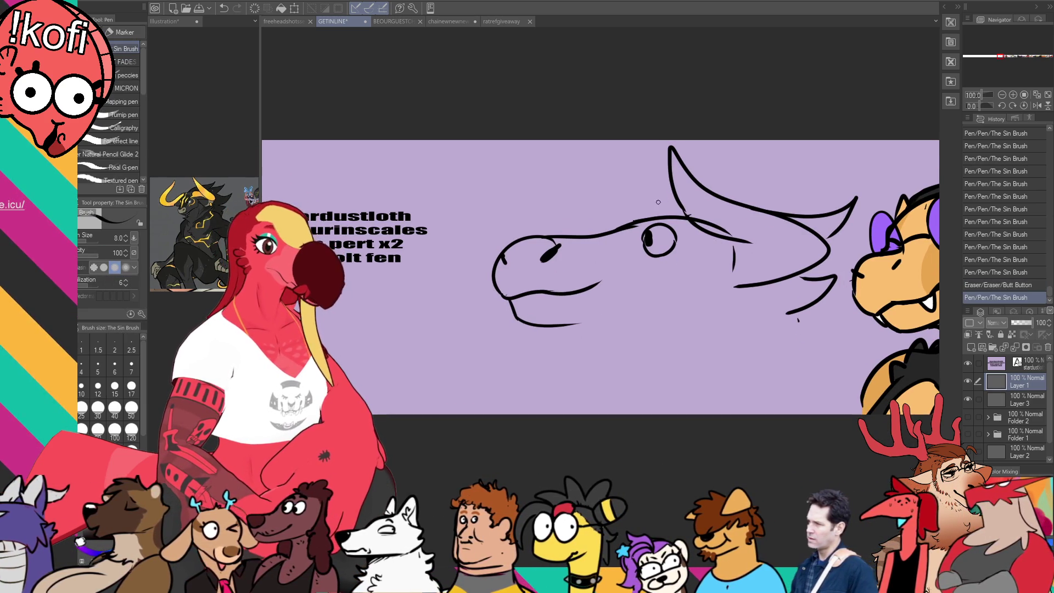
{"action": "mouse_move", "coordinate": [646, 233]}
{"action": "left_mouse_down"}
{"action": "mouse_move", "coordinate": [666, 245]}
{"action": "mouse_move", "coordinate": [646, 241]}
{"action": "left_mouse_up"}
{"action": "key", "text": "ctrl+z"}
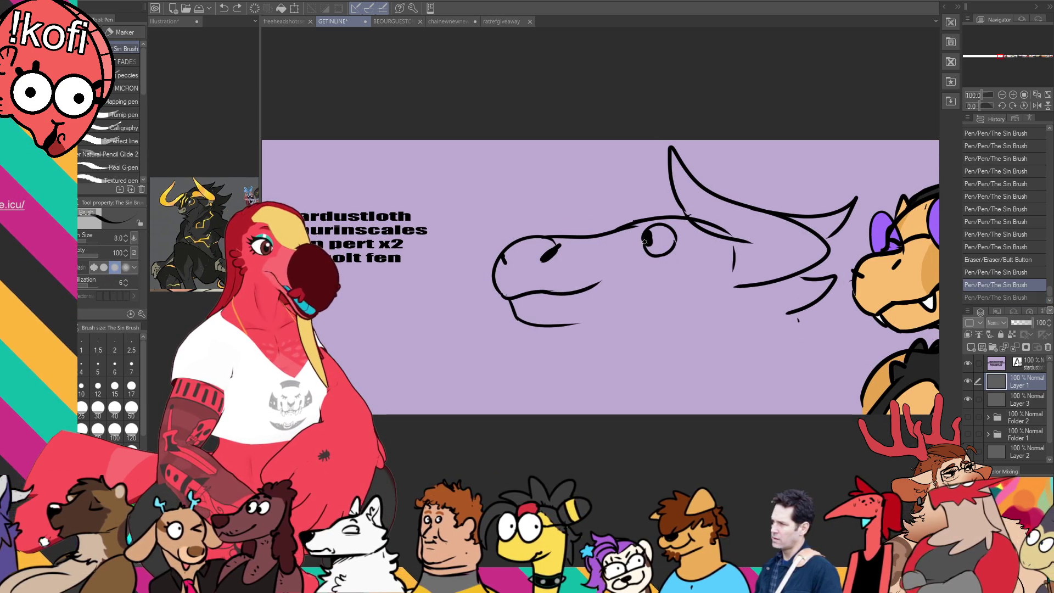
{"action": "scroll", "coordinate": [639, 275], "scroll_direction": "down", "scroll_amount": 1}
- Extend the upper lip, redraw a shorter lower jaw, and trim the eye's top edge
{"action": "left_click_drag", "start_coordinate": [584, 287], "coordinate": [608, 276]}
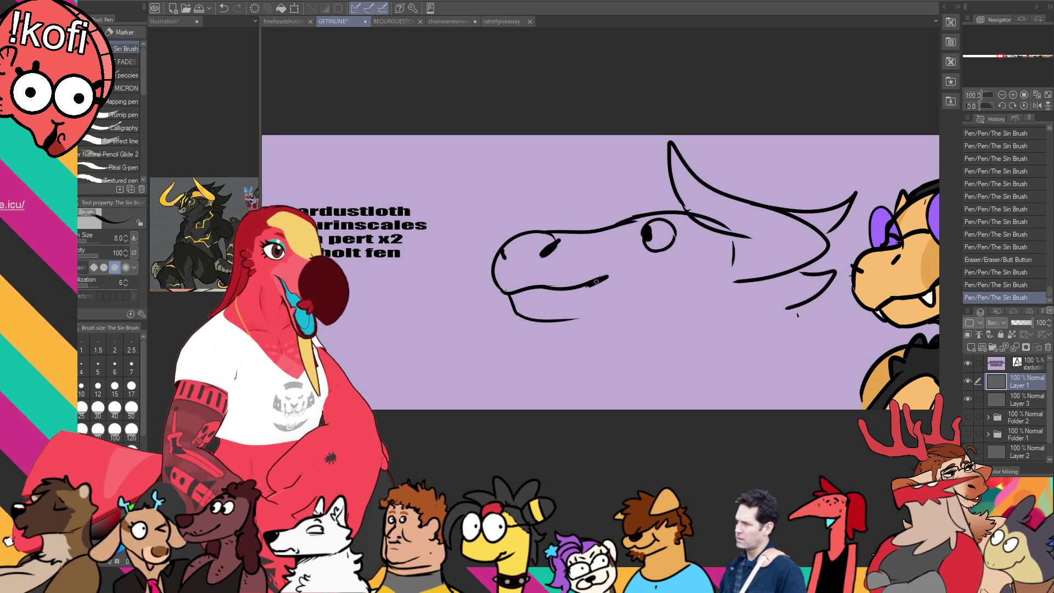
{"action": "left_click_drag", "start_coordinate": [550, 321], "coordinate": [667, 310]}
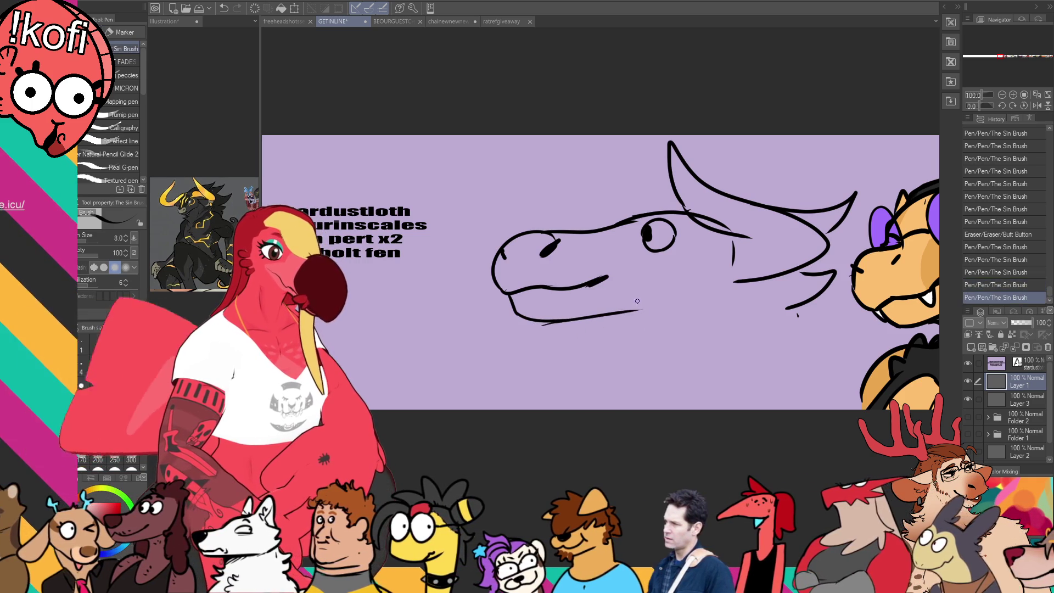
{"action": "key", "text": "ctrl+z"}
{"action": "mouse_move", "coordinate": [577, 320]}
{"action": "left_mouse_down"}
{"action": "mouse_move", "coordinate": [632, 316]}
{"action": "mouse_move", "coordinate": [569, 384]}
{"action": "left_mouse_up"}
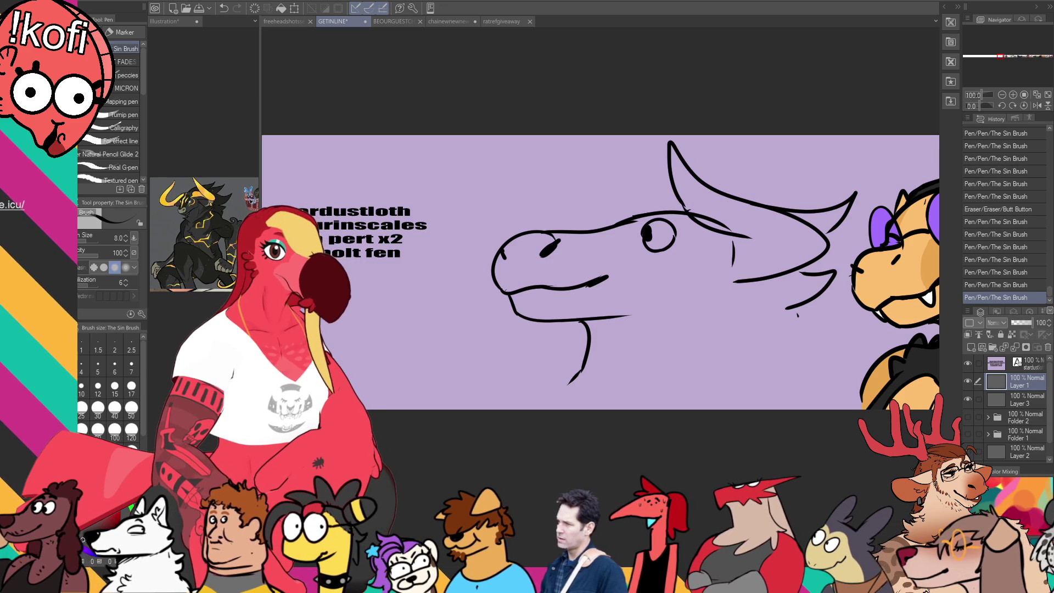
{"action": "mouse_move", "coordinate": [649, 228]}
{"action": "left_mouse_down"}
{"action": "mouse_move", "coordinate": [681, 230]}
{"action": "mouse_move", "coordinate": [688, 246]}
{"action": "mouse_move", "coordinate": [655, 213]}
{"action": "left_mouse_up"}
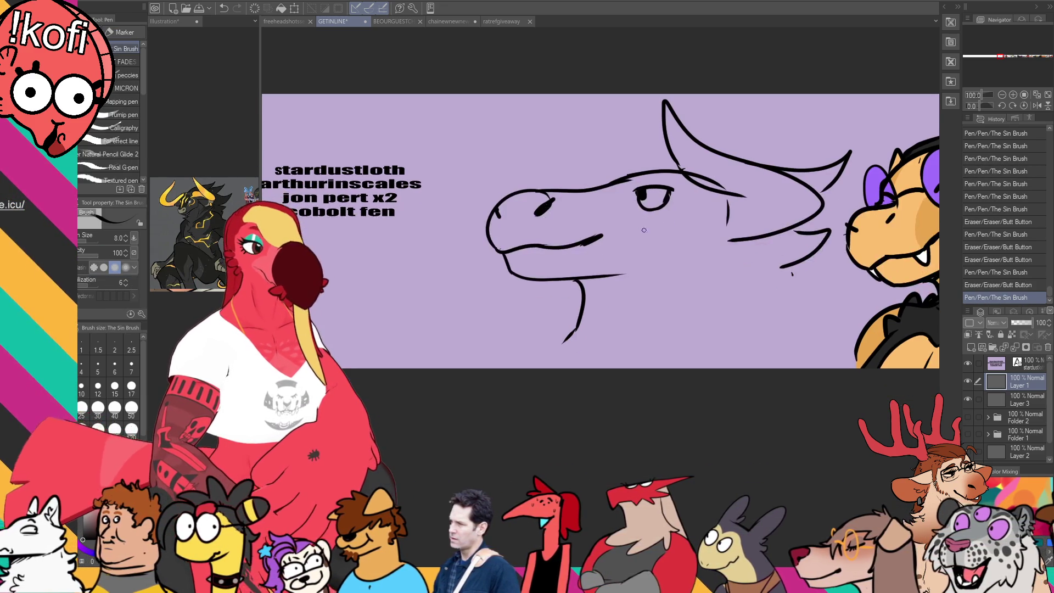
{"action": "left_click_drag", "start_coordinate": [581, 346], "coordinate": [570, 311]}
- Lengthen the neck line, reshape the right jaw, and add fur strokes behind the jaw and neck
{"action": "key", "text": "e"}
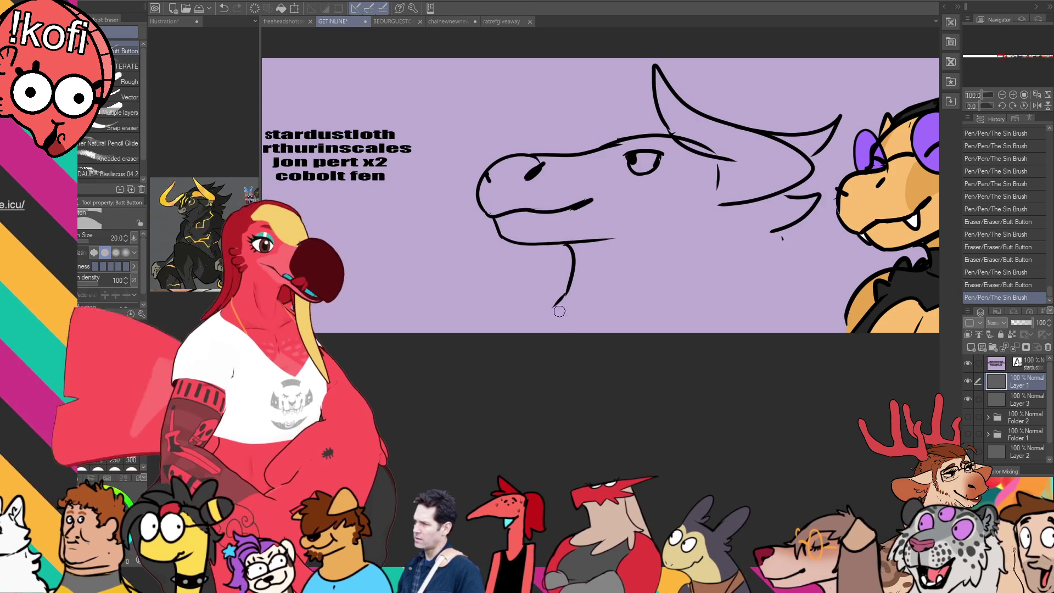
{"action": "left_click_drag", "start_coordinate": [568, 258], "coordinate": [554, 312]}
{"action": "left_click_drag", "start_coordinate": [573, 246], "coordinate": [536, 332]}
{"action": "left_click_drag", "start_coordinate": [790, 223], "coordinate": [813, 211]}
{"action": "mouse_move", "coordinate": [819, 199]}
{"action": "left_mouse_down"}
{"action": "mouse_move", "coordinate": [773, 233]}
{"action": "mouse_move", "coordinate": [807, 216]}
{"action": "left_mouse_up"}
{"action": "left_click_drag", "start_coordinate": [771, 230], "coordinate": [818, 223]}
{"action": "mouse_move", "coordinate": [790, 258]}
{"action": "left_mouse_down"}
{"action": "mouse_move", "coordinate": [834, 241]}
{"action": "mouse_move", "coordinate": [780, 332]}
{"action": "left_mouse_up"}
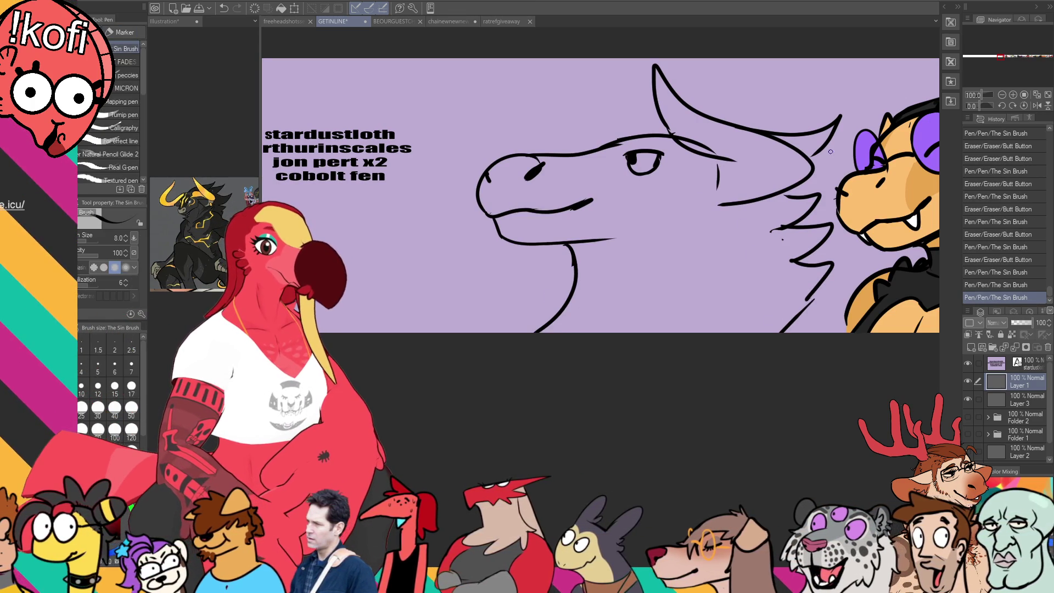
{"action": "key", "text": "ctrl+z"}
{"action": "key", "text": "ctrl+z"}
{"action": "left_click_drag", "start_coordinate": [802, 215], "coordinate": [879, 265]}
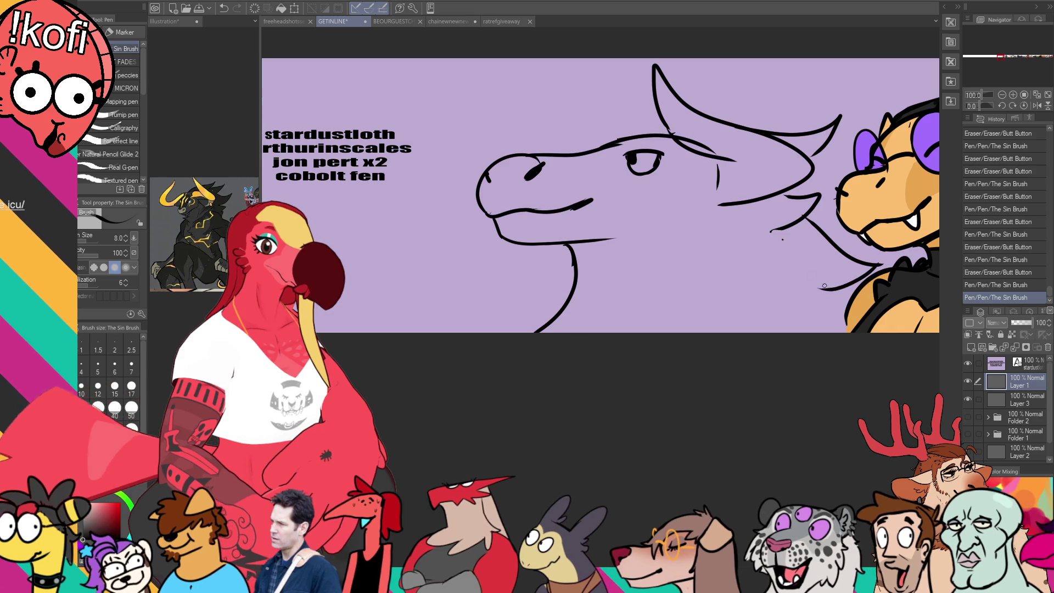
{"action": "left_click_drag", "start_coordinate": [819, 289], "coordinate": [840, 332]}
- Redraw the stroke at the back of the muzzle curving left and trim the jaw line
{"action": "mouse_move", "coordinate": [705, 174]}
{"action": "left_mouse_down"}
{"action": "mouse_move", "coordinate": [701, 222]}
{"action": "mouse_move", "coordinate": [673, 233]}
{"action": "left_mouse_up"}
{"action": "key", "text": "ctrl+z"}
{"action": "key", "text": "ctrl+z"}
{"action": "mouse_move", "coordinate": [704, 174]}
{"action": "left_mouse_down"}
{"action": "mouse_move", "coordinate": [672, 233]}
{"action": "mouse_move", "coordinate": [623, 243]}
{"action": "left_mouse_up"}
{"action": "key", "text": "e"}
{"action": "left_click_drag", "start_coordinate": [621, 244], "coordinate": [648, 239]}
{"action": "left_click_drag", "start_coordinate": [725, 160], "coordinate": [740, 174]}
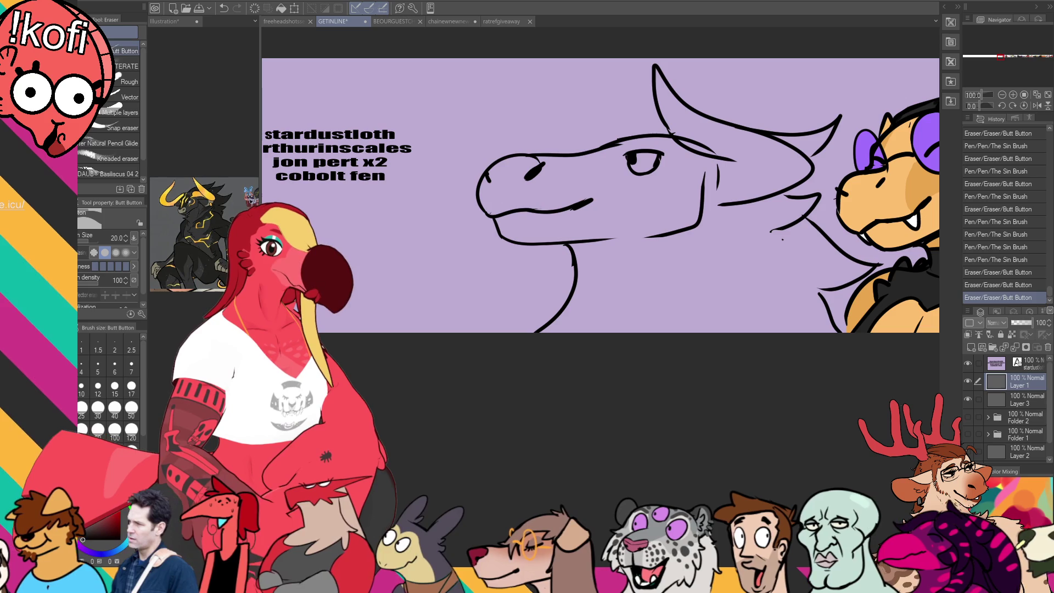
- Draw the drooping ear outline and its inner ear strokes
{"action": "key", "text": "p"}
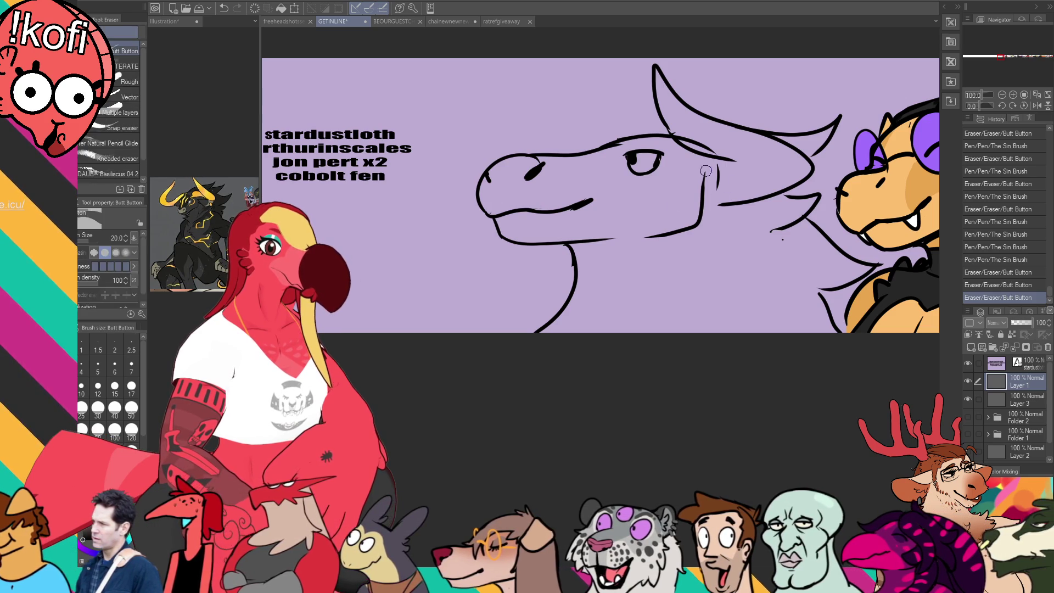
{"action": "left_click_drag", "start_coordinate": [700, 229], "coordinate": [752, 213]}
{"action": "mouse_move", "coordinate": [699, 222]}
{"action": "left_mouse_down"}
{"action": "mouse_move", "coordinate": [694, 196]}
{"action": "mouse_move", "coordinate": [728, 204]}
{"action": "mouse_move", "coordinate": [714, 190]}
{"action": "mouse_move", "coordinate": [710, 241]}
{"action": "left_mouse_up"}
{"action": "key", "text": "e"}
{"action": "key", "text": "p"}
{"action": "left_click_drag", "start_coordinate": [703, 191], "coordinate": [706, 205]}
{"action": "scroll", "coordinate": [759, 158], "scroll_direction": "up", "scroll_amount": 1}
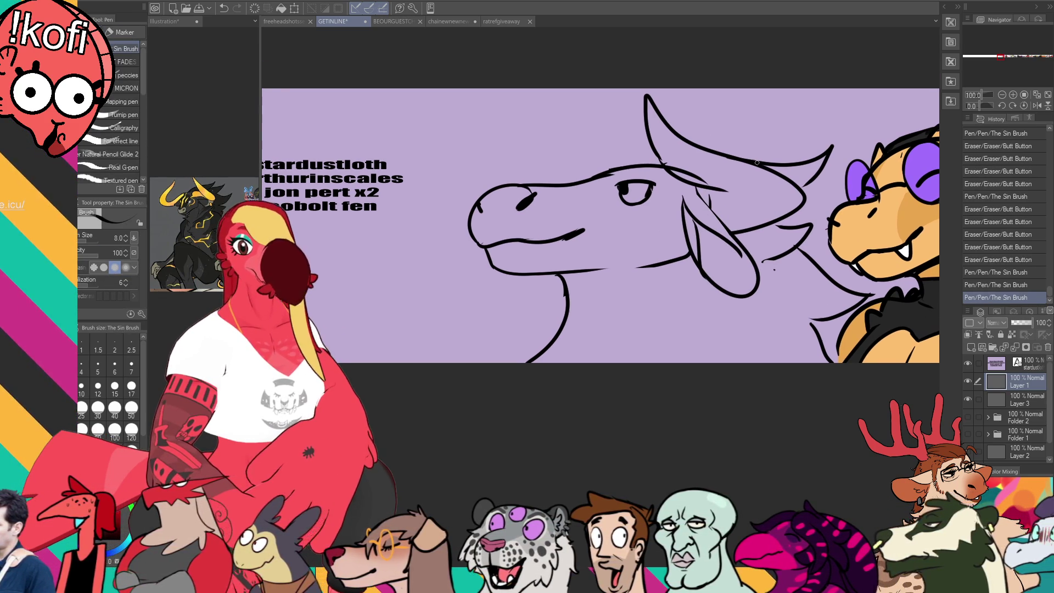
{"action": "scroll", "coordinate": [813, 176], "scroll_direction": "up", "scroll_amount": 1}
- Rework the inner ear strokes with erasing and undo, then add strokes near the ear tip
{"action": "key", "text": "e"}
{"action": "mouse_move", "coordinate": [681, 190]}
{"action": "left_mouse_down"}
{"action": "mouse_move", "coordinate": [725, 211]}
{"action": "mouse_move", "coordinate": [686, 199]}
{"action": "mouse_move", "coordinate": [786, 209]}
{"action": "mouse_move", "coordinate": [723, 208]}
{"action": "mouse_move", "coordinate": [779, 211]}
{"action": "mouse_move", "coordinate": [761, 198]}
{"action": "left_mouse_up"}
{"action": "key", "text": "ctrl+z"}
{"action": "key", "text": "ctrl+y"}
{"action": "key", "text": "p"}
{"action": "key", "text": "ctrl+z"}
{"action": "key", "text": "e"}
{"action": "key", "text": "p"}
{"action": "scroll", "coordinate": [778, 164], "scroll_direction": "down", "scroll_amount": 1}
{"action": "scroll", "coordinate": [788, 141], "scroll_direction": "down", "scroll_amount": 1}
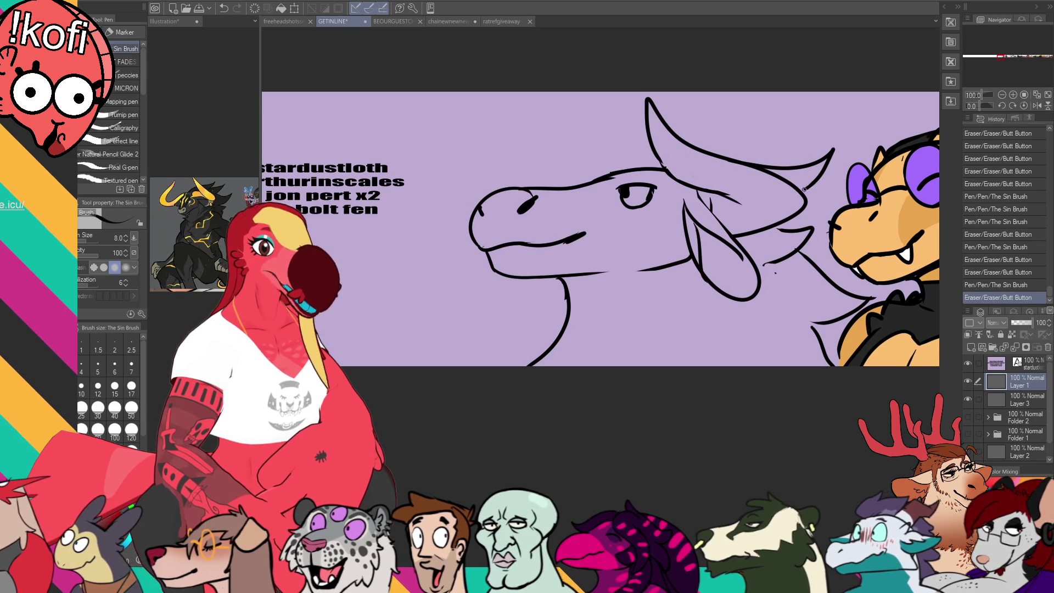
{"action": "left_click_drag", "start_coordinate": [827, 200], "coordinate": [804, 218]}
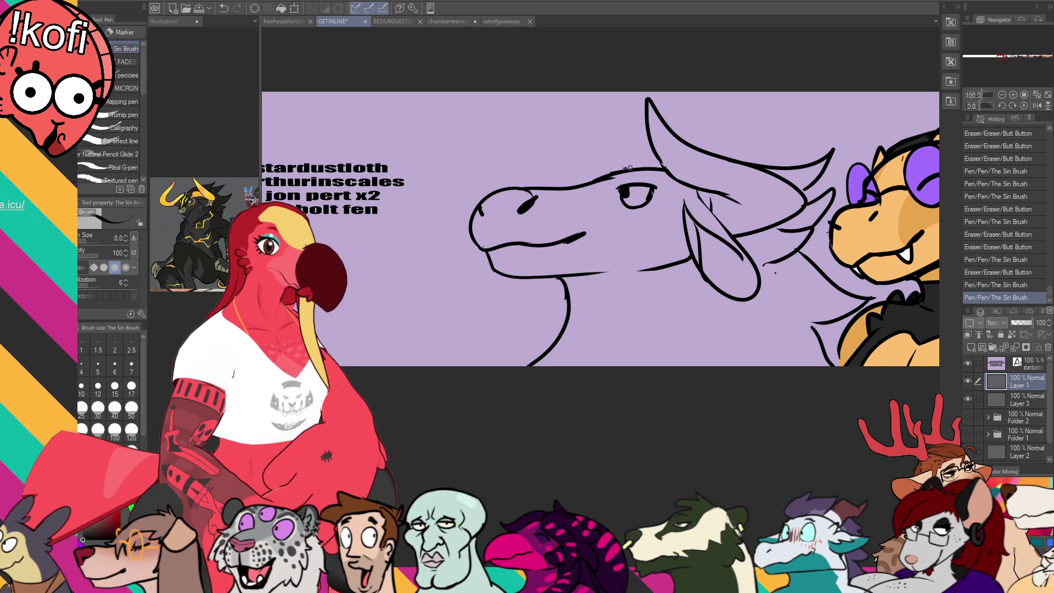
- Draw a second, smaller horn ahead of the first and fix the reptile's arm line
{"action": "left_click_drag", "start_coordinate": [572, 108], "coordinate": [636, 165]}
{"action": "left_click_drag", "start_coordinate": [572, 110], "coordinate": [597, 174]}
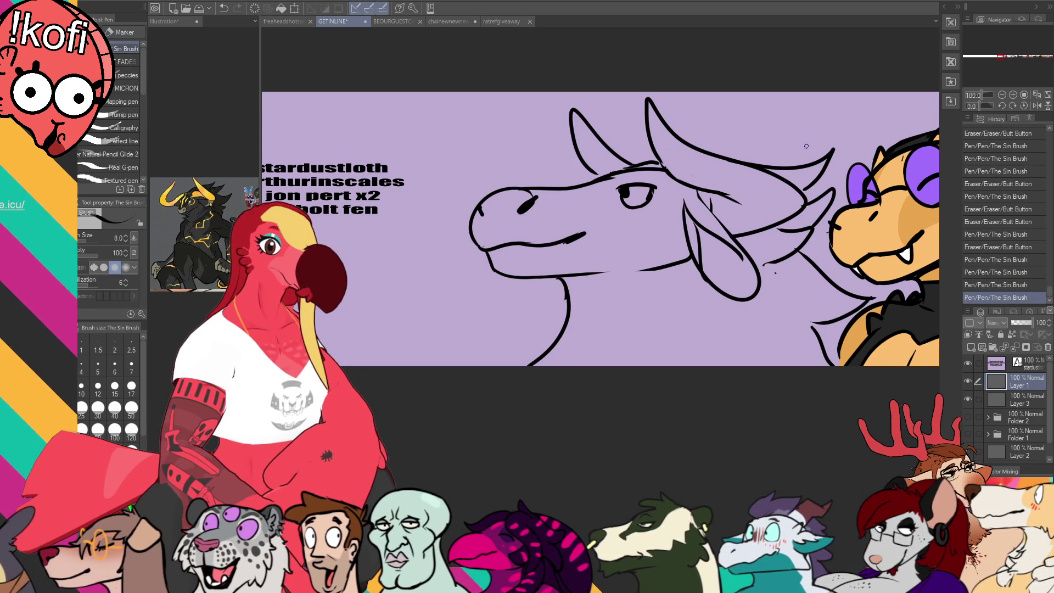
{"action": "scroll", "coordinate": [638, 298], "scroll_direction": "down", "scroll_amount": 1}
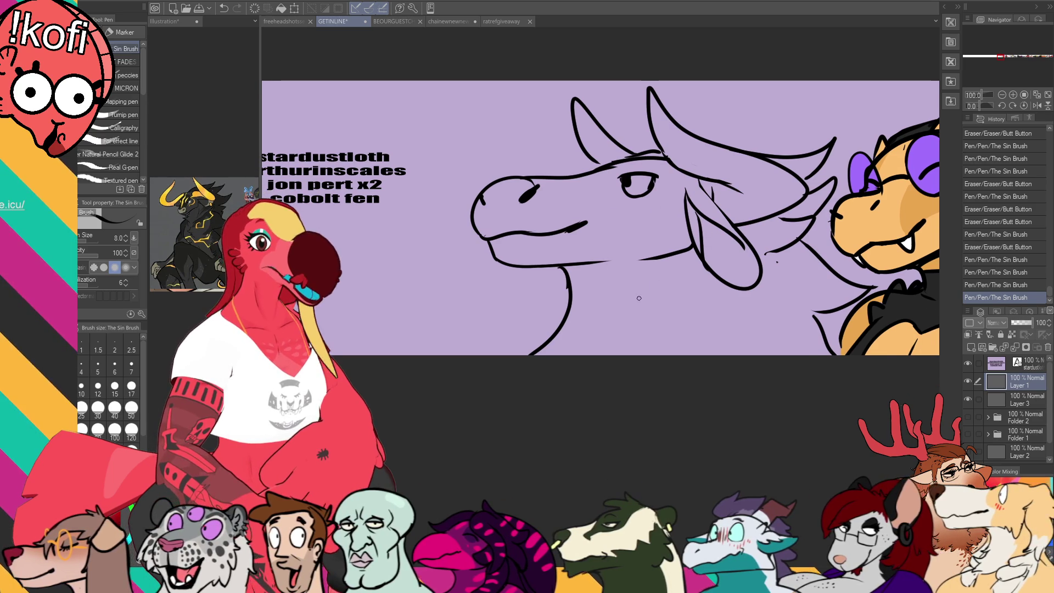
{"action": "left_click_drag", "start_coordinate": [814, 312], "coordinate": [828, 329]}
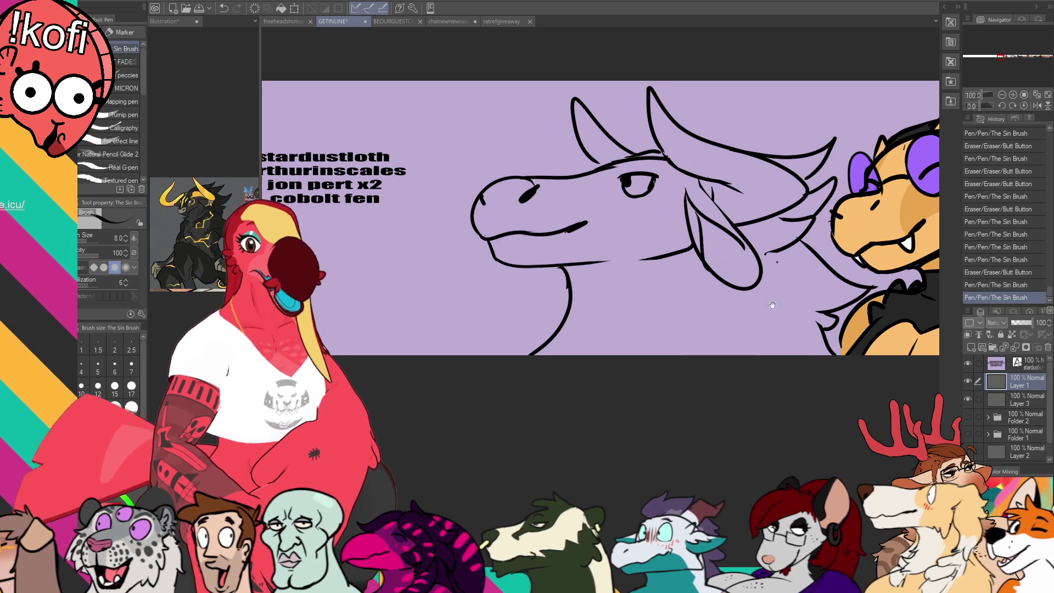
{"action": "scroll", "coordinate": [744, 190], "scroll_direction": "down", "scroll_amount": 1}
{"action": "left_click", "coordinate": [232, 207]}
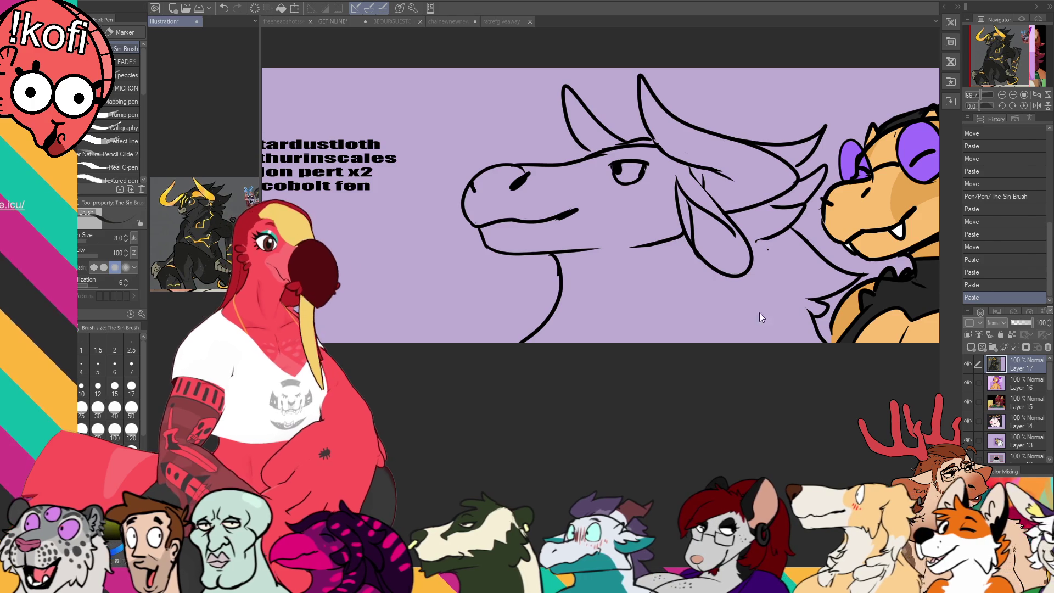
- Fill the dragon's head and body black and ink the top of the head at pen size 15
{"action": "left_click", "coordinate": [773, 314]}
{"action": "key", "text": "g"}
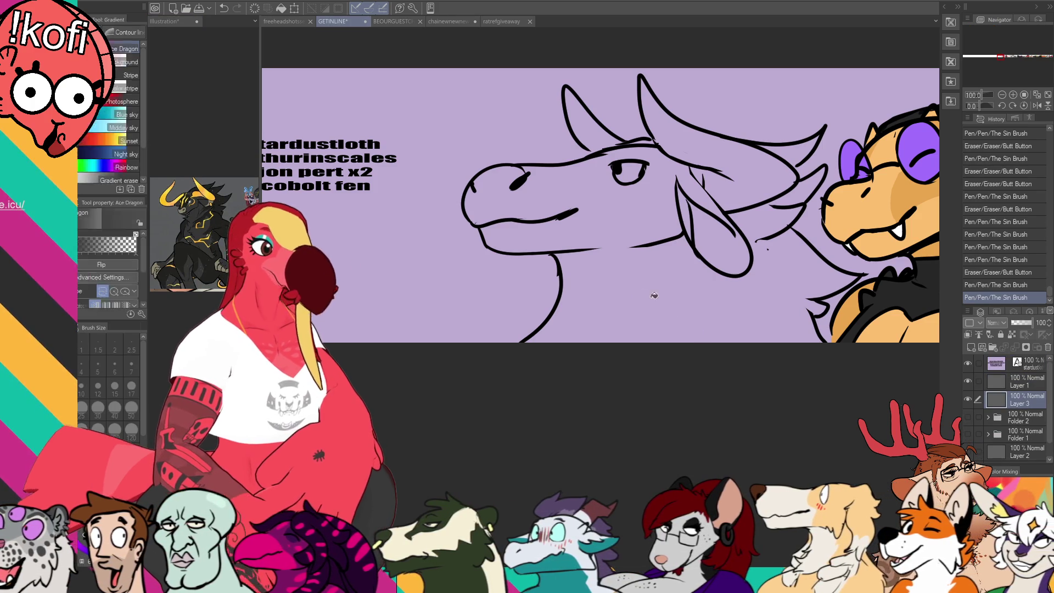
{"action": "left_click", "coordinate": [661, 302]}
{"action": "left_click", "coordinate": [650, 275]}
{"action": "key", "text": "p"}
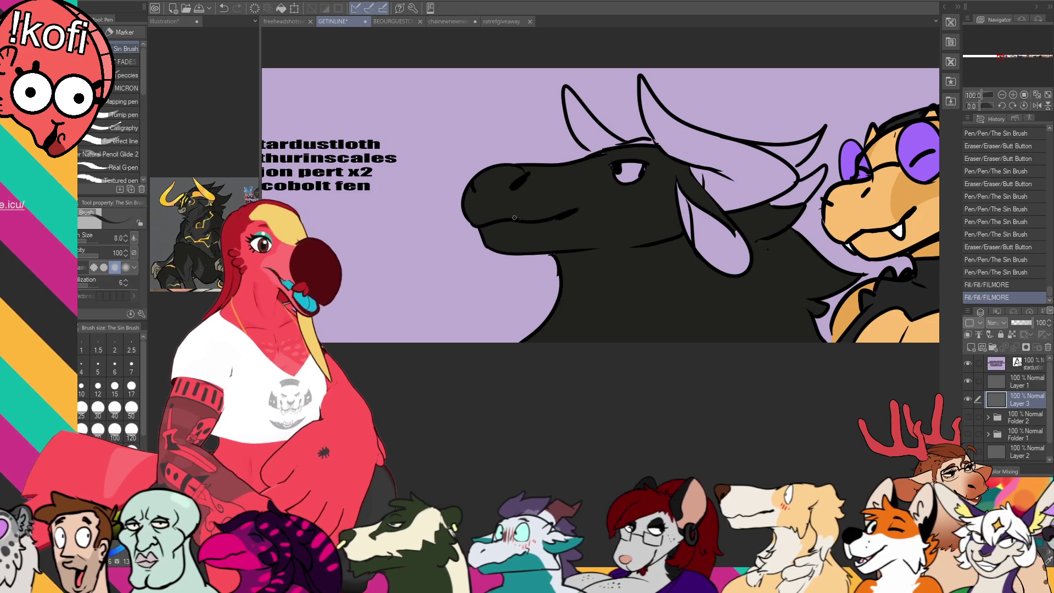
{"action": "left_click_drag", "start_coordinate": [604, 149], "coordinate": [657, 145]}
{"action": "key", "text": "bracketright"}
{"action": "key", "text": "bracketright"}
{"action": "key", "text": "bracketright"}
{"action": "left_click_drag", "start_coordinate": [634, 285], "coordinate": [565, 259]}
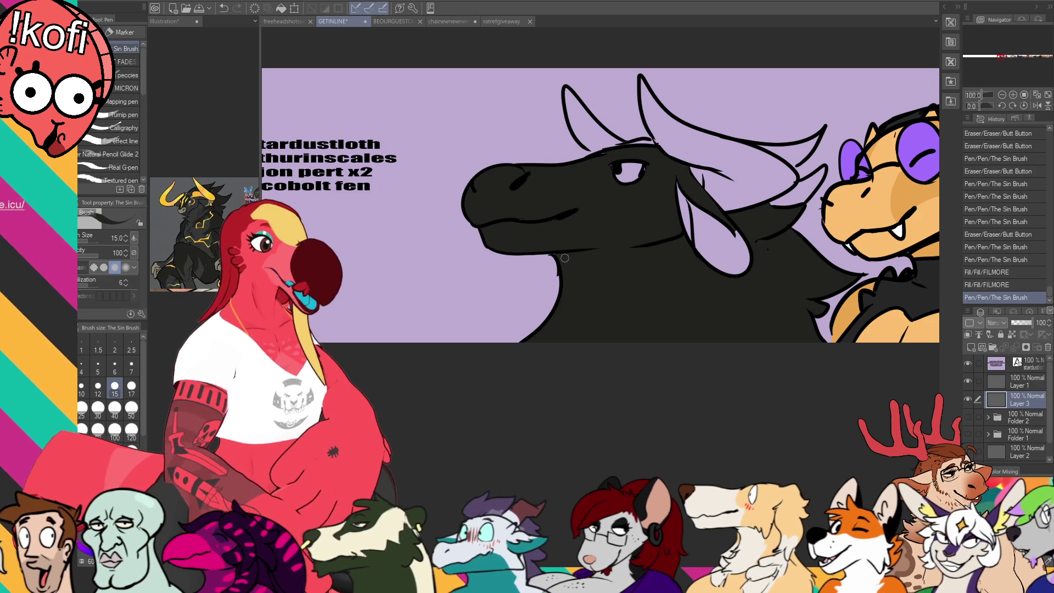
- Fill the gaps beside the neck and between mane and horn black, inking touch-up strokes
{"action": "key", "text": "g"}
{"action": "left_click", "coordinate": [682, 212]}
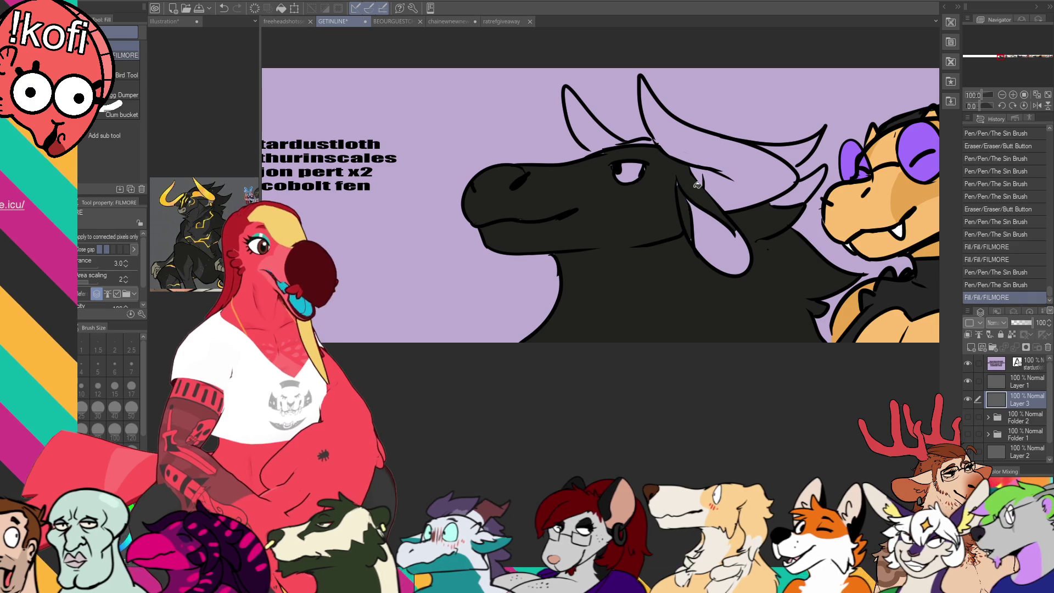
{"action": "key", "text": "p"}
{"action": "left_click_drag", "start_coordinate": [693, 185], "coordinate": [678, 202]}
{"action": "left_click_drag", "start_coordinate": [648, 170], "coordinate": [648, 166]}
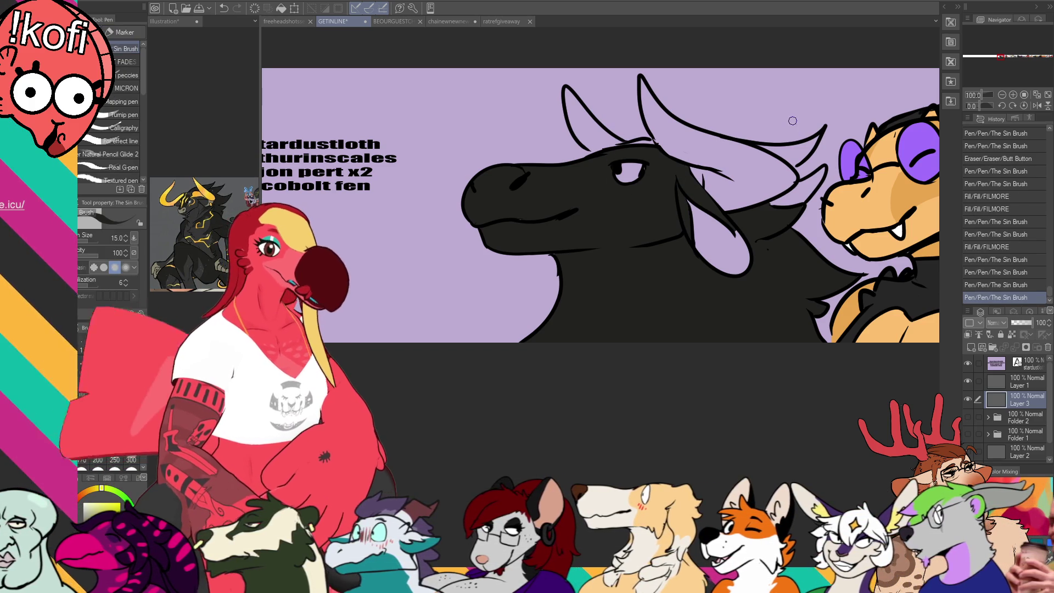
{"action": "left_click_drag", "start_coordinate": [769, 205], "coordinate": [802, 185]}
{"action": "key", "text": "g"}
{"action": "left_click", "coordinate": [807, 156]}
{"action": "left_click", "coordinate": [803, 152]}
{"action": "key", "text": "p"}
{"action": "left_click_drag", "start_coordinate": [818, 140], "coordinate": [753, 145]}
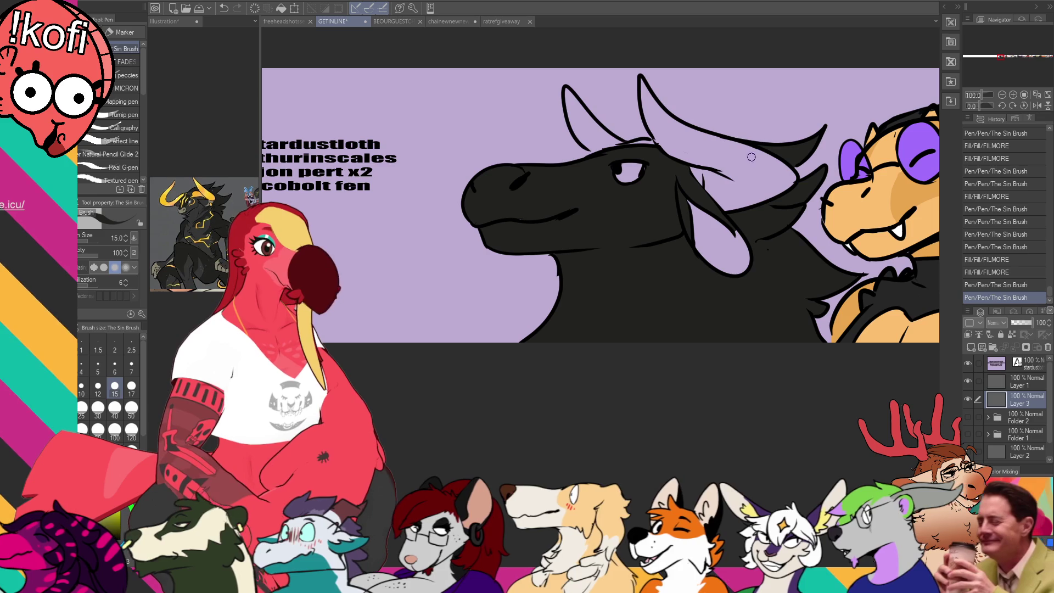
- After checking the Illustration reference, fill both horns yellow
{"action": "left_click", "coordinate": [164, 21]}
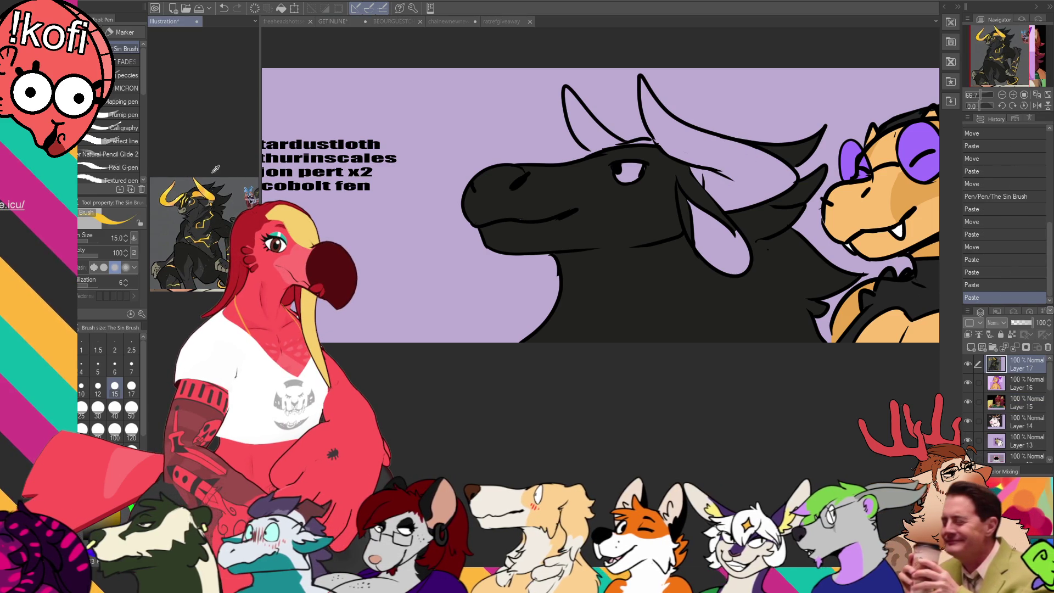
{"action": "left_click", "coordinate": [595, 137], "text": "alt"}
{"action": "left_click", "coordinate": [333, 21]}
{"action": "key", "text": "g"}
{"action": "left_click", "coordinate": [590, 126]}
{"action": "left_click", "coordinate": [728, 150]}
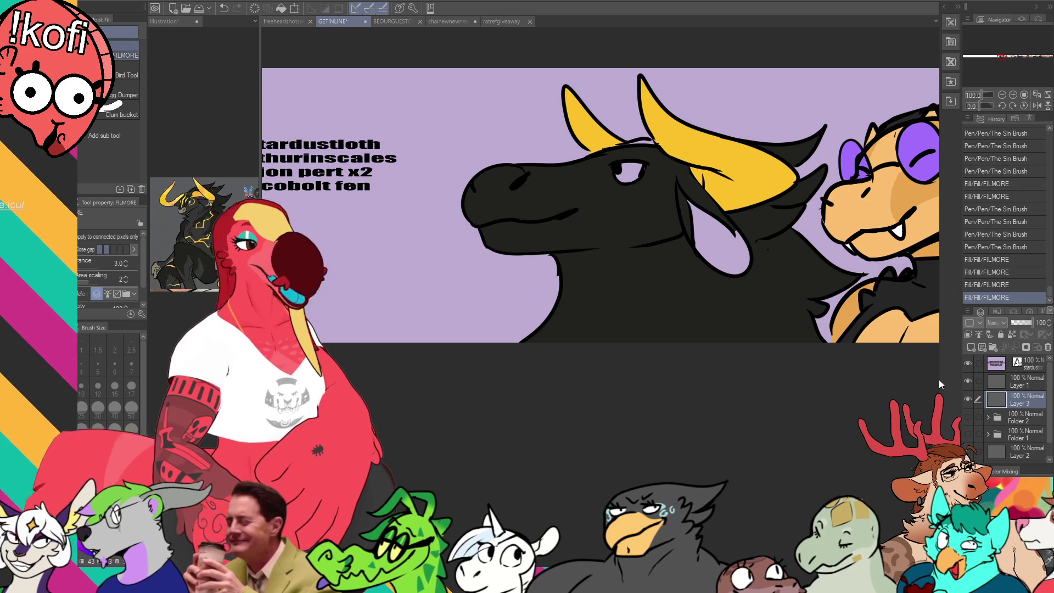
{"action": "key", "text": "p"}
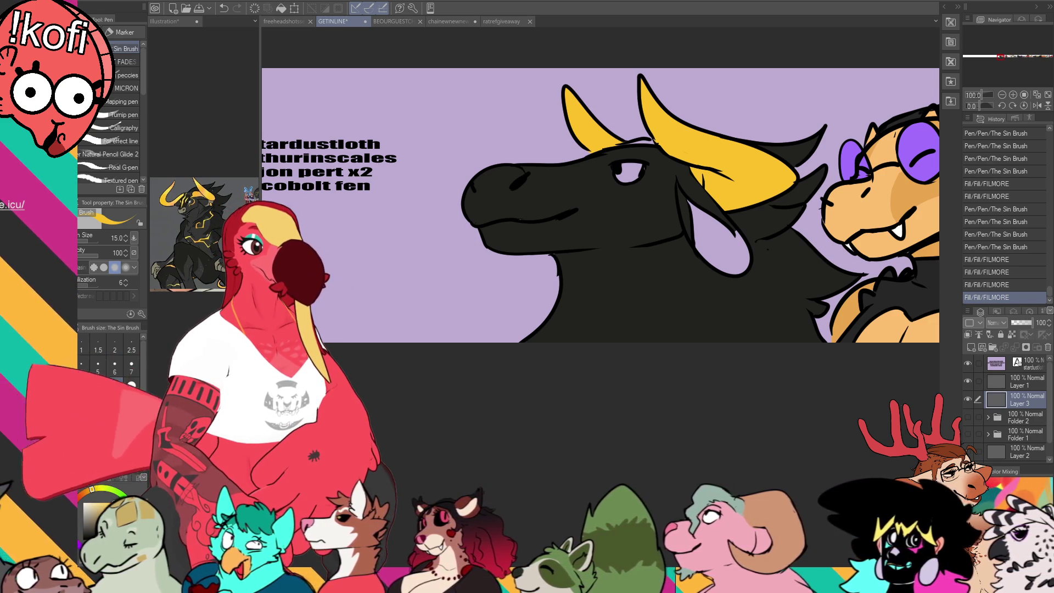
{"action": "scroll", "coordinate": [601, 214], "scroll_direction": "up", "scroll_amount": 1}
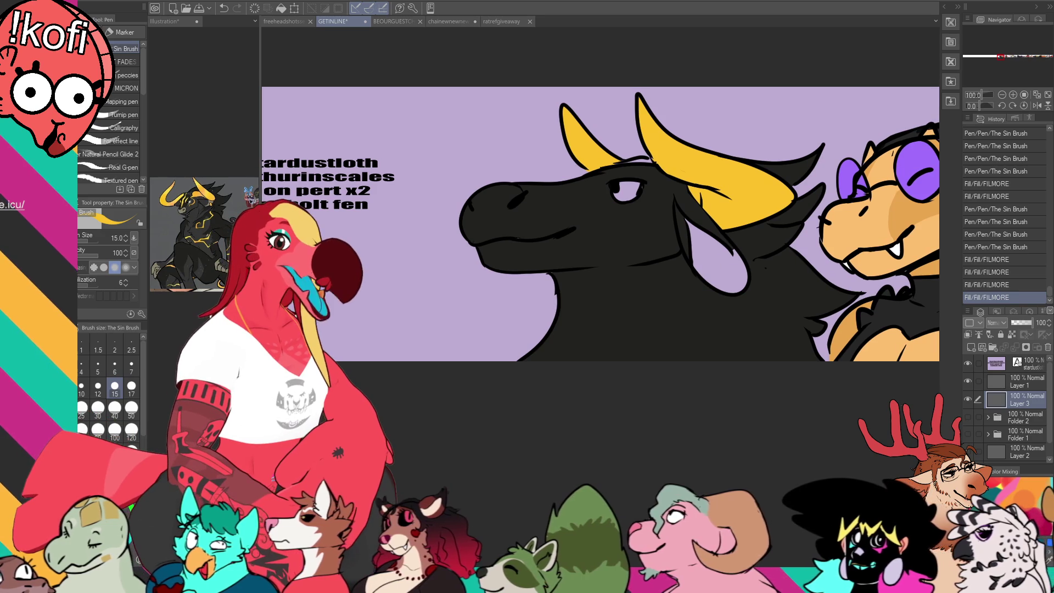
{"action": "left_click", "coordinate": [1026, 381]}
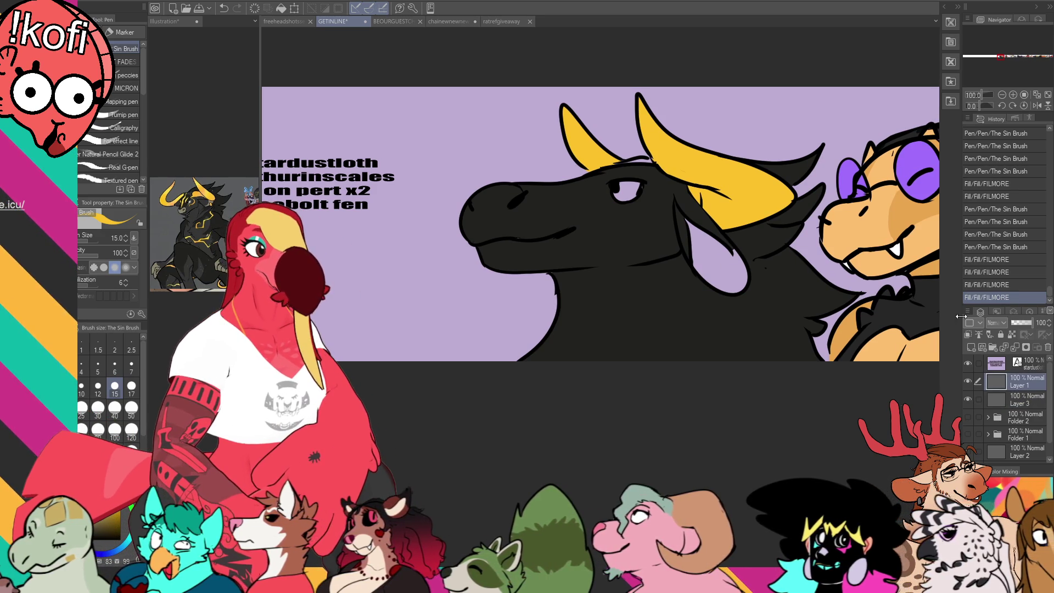
- Erase the stray black spot by the neck and redraw the lavender patch's lower edge at pen size 8
{"action": "key", "text": "e"}
{"action": "left_click_drag", "start_coordinate": [730, 283], "coordinate": [749, 281]}
{"action": "key", "text": "p"}
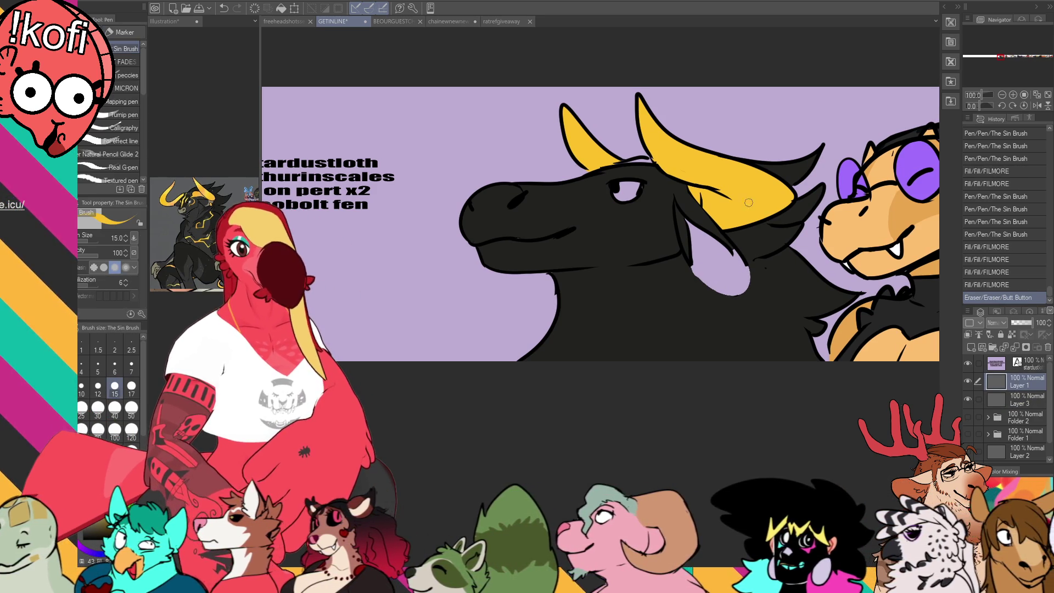
{"action": "key", "text": "bracketleft"}
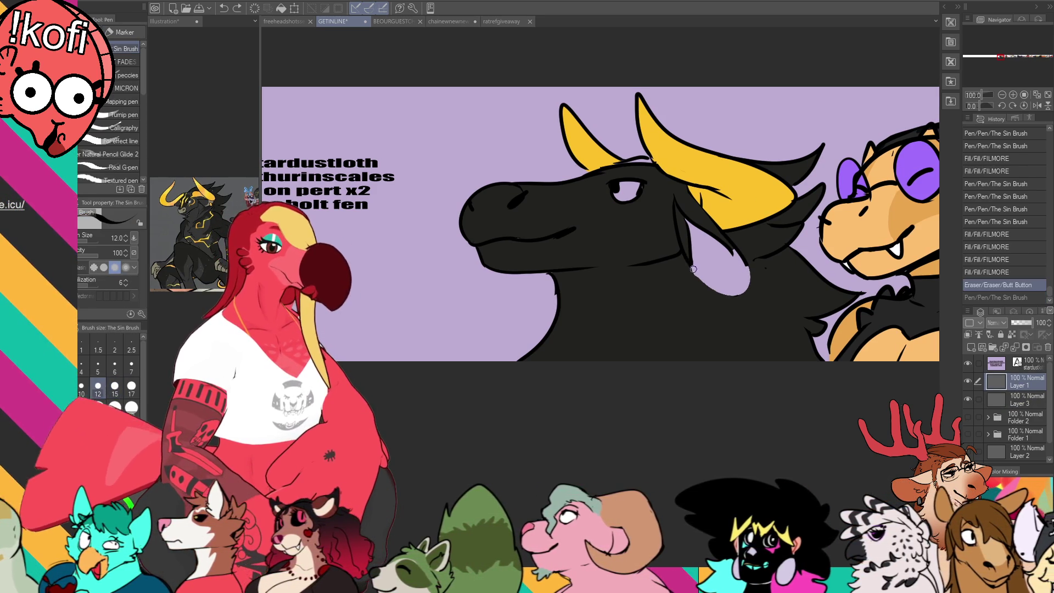
{"action": "left_click_drag", "start_coordinate": [691, 266], "coordinate": [778, 284]}
{"action": "mouse_move", "coordinate": [741, 250]}
{"action": "left_mouse_down"}
{"action": "mouse_move", "coordinate": [773, 301]}
{"action": "mouse_move", "coordinate": [785, 282]}
{"action": "mouse_move", "coordinate": [736, 254]}
{"action": "mouse_move", "coordinate": [746, 267]}
{"action": "left_mouse_up"}
{"action": "key", "text": "ctrl+z"}
- After checking the reference, fill the gaps near the horn and in the ear dark, inking small strokes
{"action": "key", "text": "e"}
{"action": "key", "text": "p"}
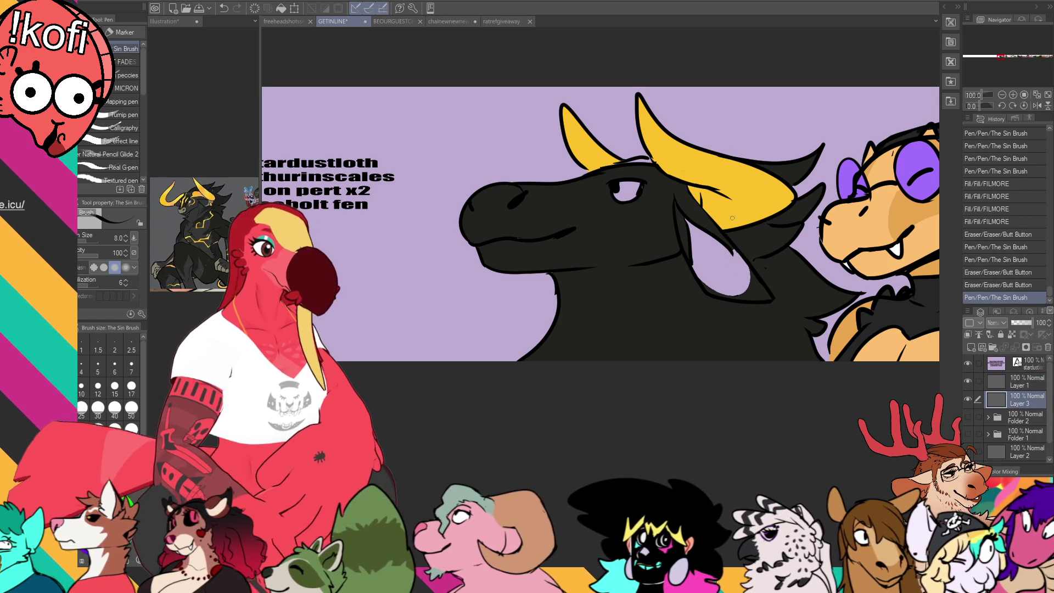
{"action": "key", "text": "ctrl+shift+Tab"}
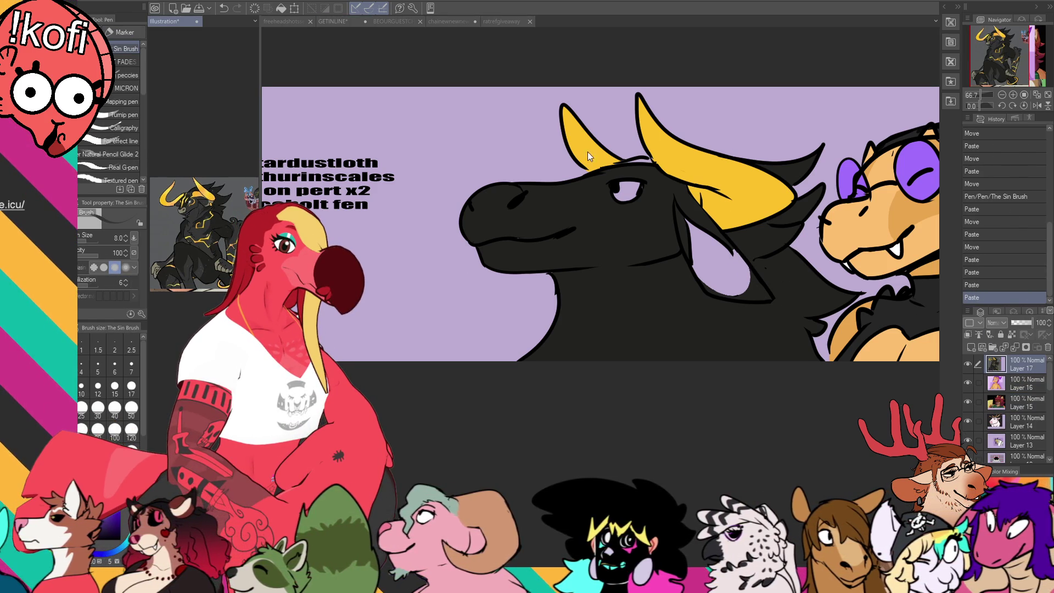
{"action": "key", "text": "ctrl+Tab"}
{"action": "left_click_drag", "start_coordinate": [682, 198], "coordinate": [707, 224]}
{"action": "key", "text": "g"}
{"action": "left_click", "coordinate": [711, 219]}
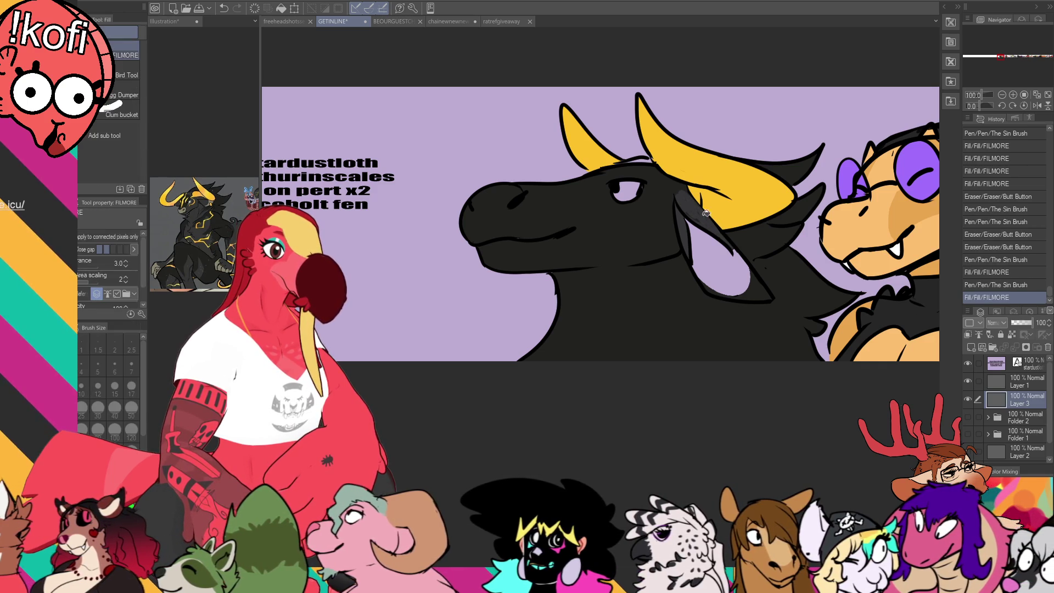
{"action": "left_click", "coordinate": [714, 258]}
{"action": "key", "text": "p"}
{"action": "left_click_drag", "start_coordinate": [716, 285], "coordinate": [706, 292]}
- Draw a brow line toward the eye, add a zigzag mark, and refill the body lighter
{"action": "left_click_drag", "start_coordinate": [626, 223], "coordinate": [636, 237]}
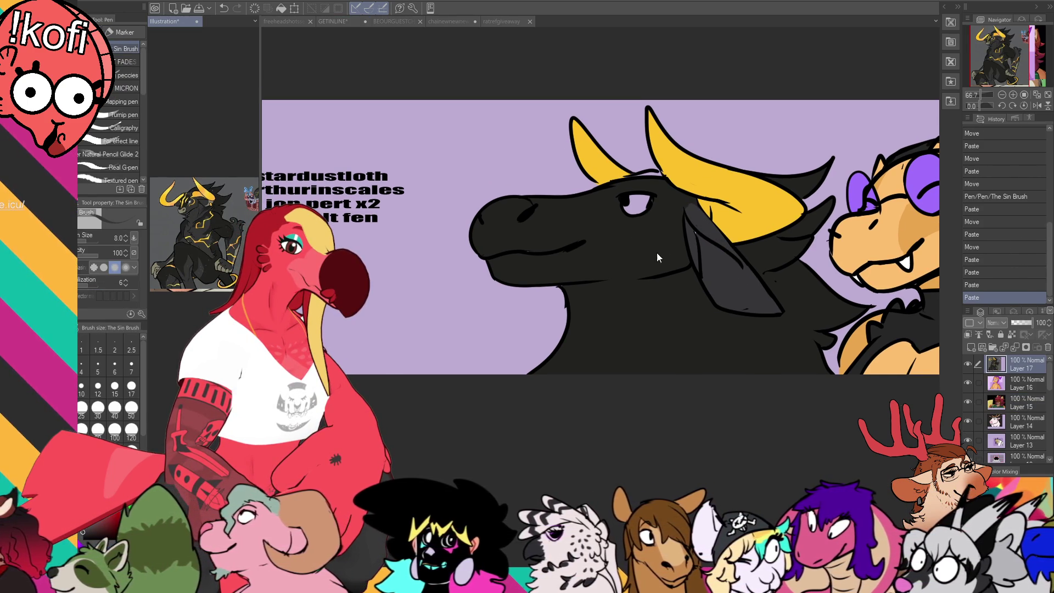
{"action": "key", "text": "ctrl+z"}
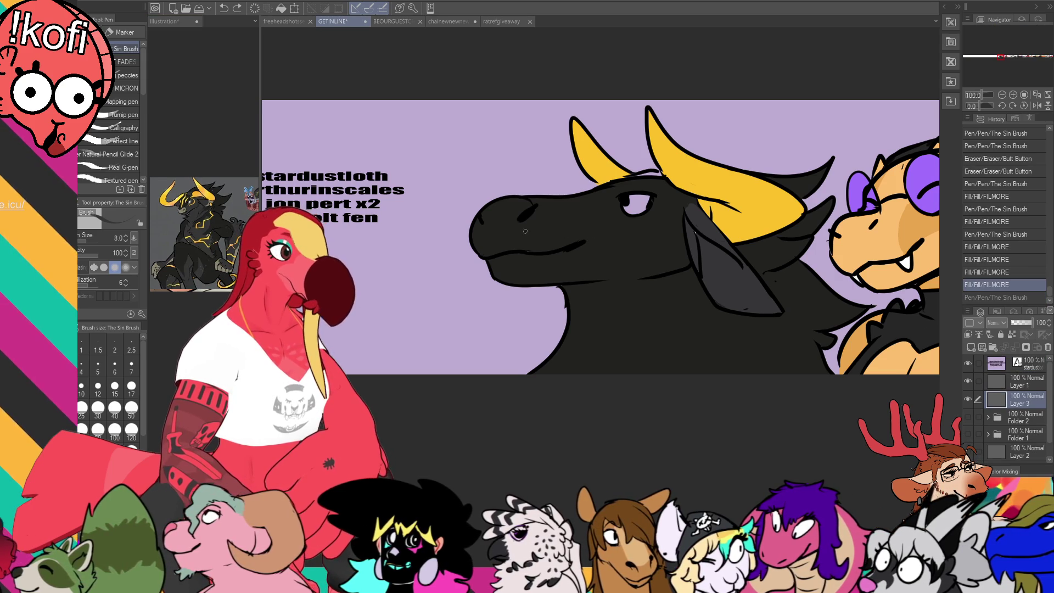
{"action": "left_click_drag", "start_coordinate": [527, 211], "coordinate": [665, 187]}
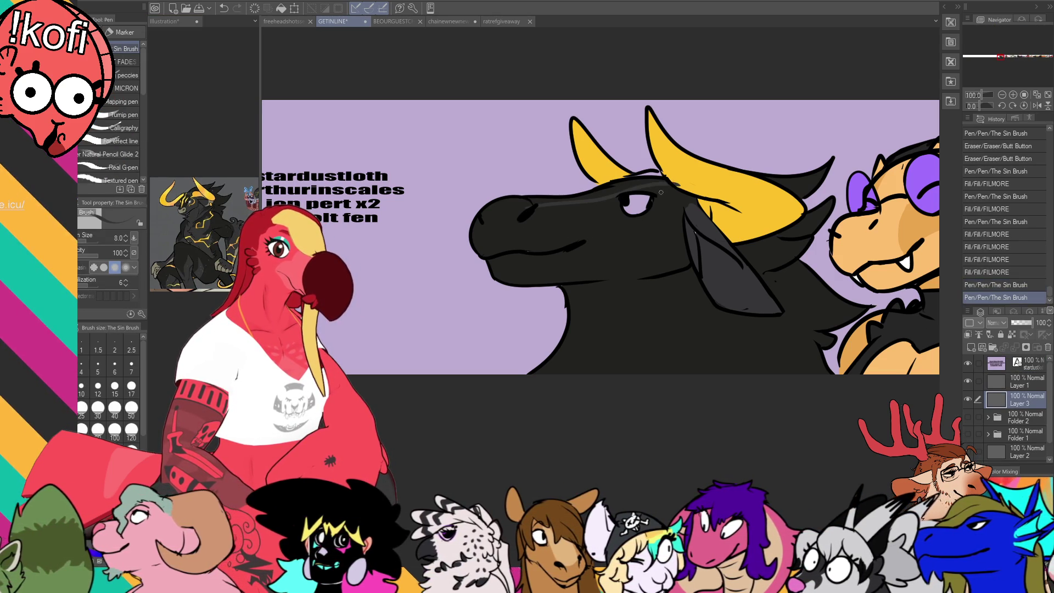
{"action": "key", "text": "g"}
{"action": "left_click", "coordinate": [665, 192]}
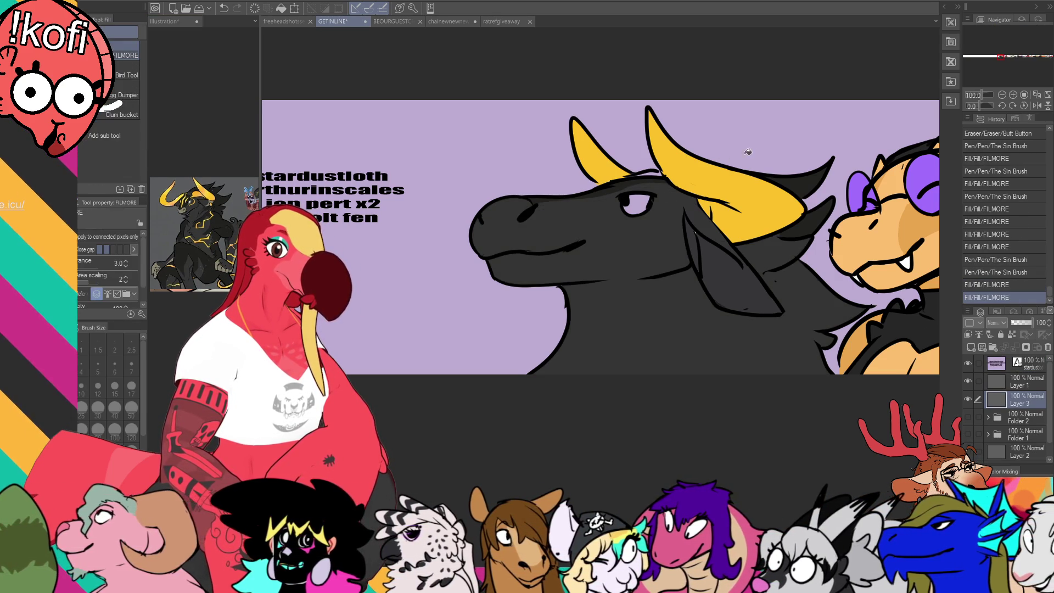
{"action": "key", "text": "ctrl+z"}
{"action": "key", "text": "ctrl+z"}
{"action": "key", "text": "p"}
{"action": "left_click_drag", "start_coordinate": [705, 295], "coordinate": [695, 332]}
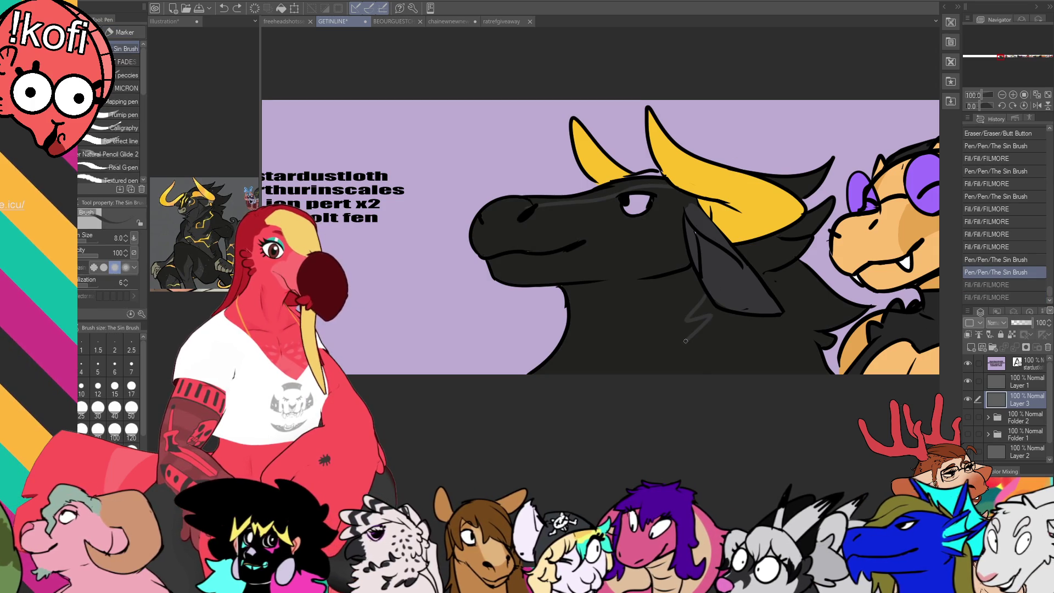
{"action": "key", "text": "g"}
{"action": "left_click", "coordinate": [687, 293]}
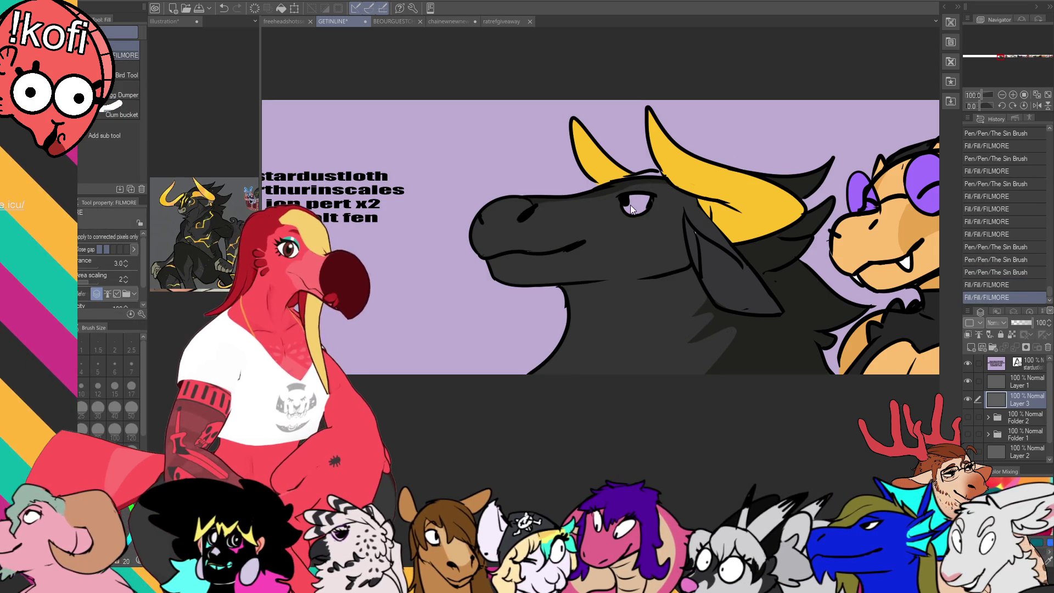
{"action": "key", "text": "p"}
- Fill another dragon area, compare with the reference, and enlarge the brush to size 15
{"action": "key", "text": "ctrl+Tab"}
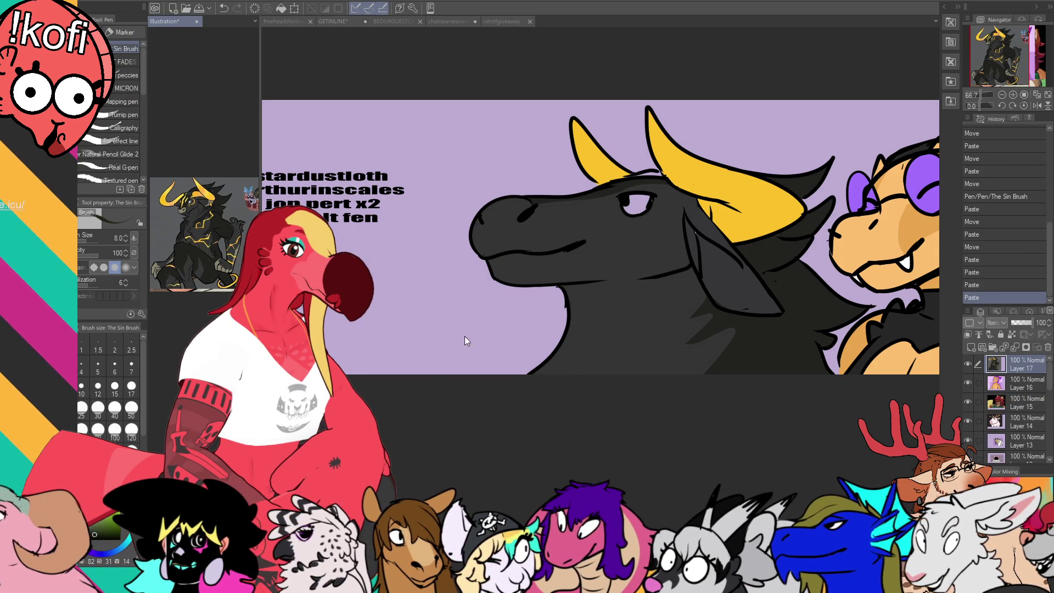
{"action": "key", "text": "ctrl+Tab"}
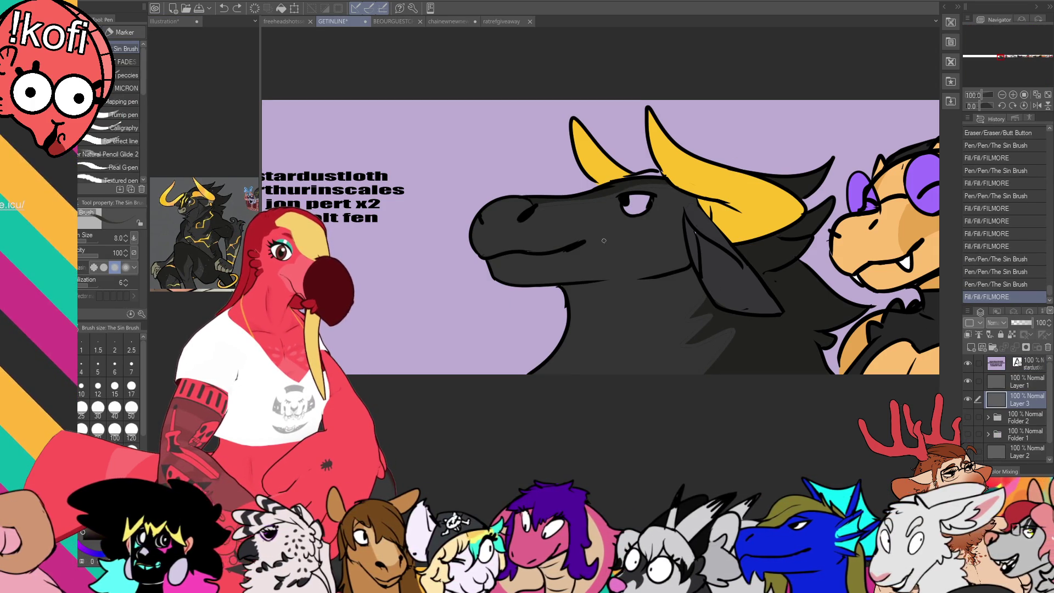
{"action": "key", "text": "g"}
{"action": "left_click", "coordinate": [601, 240]}
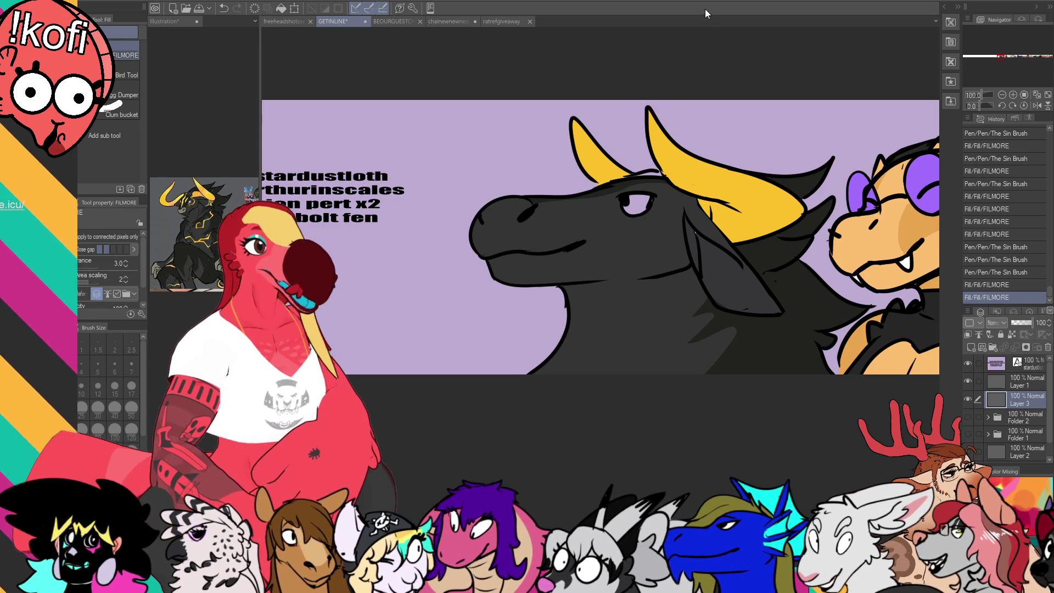
{"action": "key", "text": "p"}
{"action": "key", "text": "ctrl+Tab"}
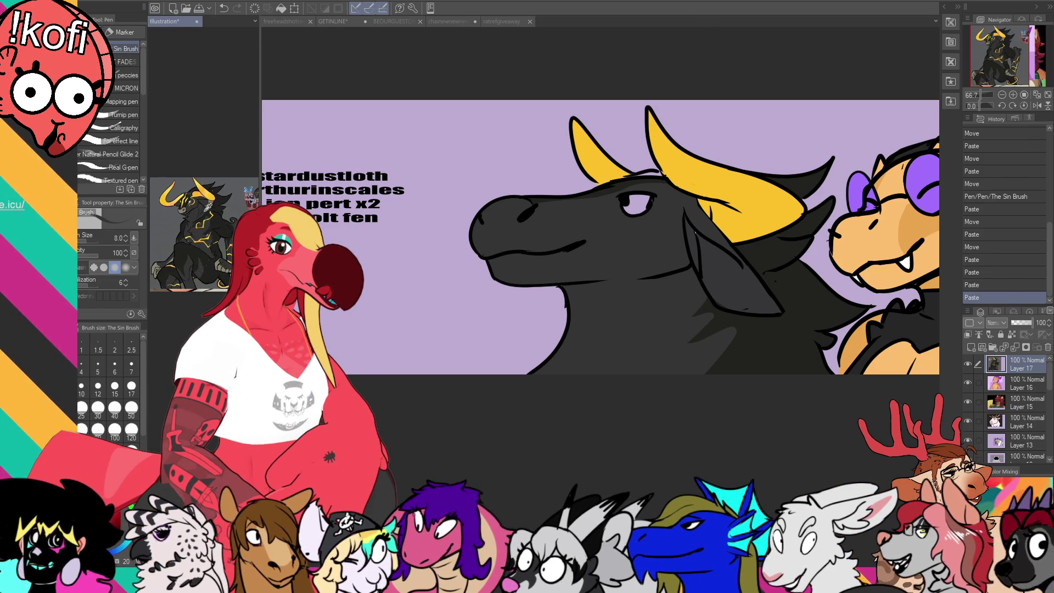
{"action": "key", "text": "ctrl+Tab"}
{"action": "left_click_drag", "start_coordinate": [699, 240], "coordinate": [686, 231]}
{"action": "key", "text": "bracketright"}
{"action": "key", "text": "bracketright"}
{"action": "key", "text": "bracketright"}
{"action": "left_click_drag", "start_coordinate": [620, 226], "coordinate": [673, 231]}
{"action": "key", "text": "ctrl+z"}
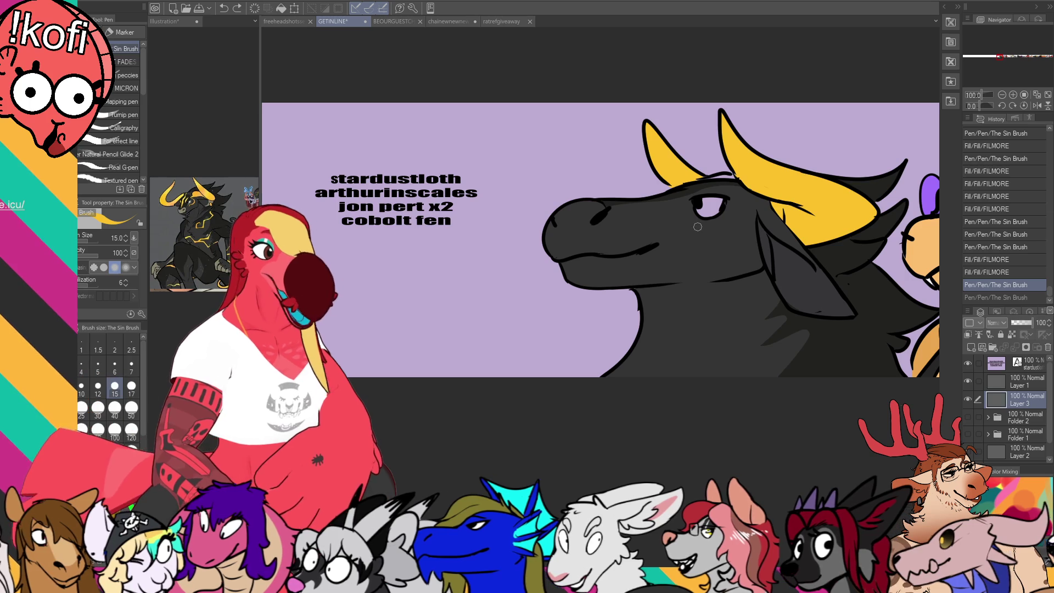
- Paint a yellow curve beneath the dragon's eye and a yellow line along its neck
{"action": "left_click_drag", "start_coordinate": [690, 226], "coordinate": [748, 193]}
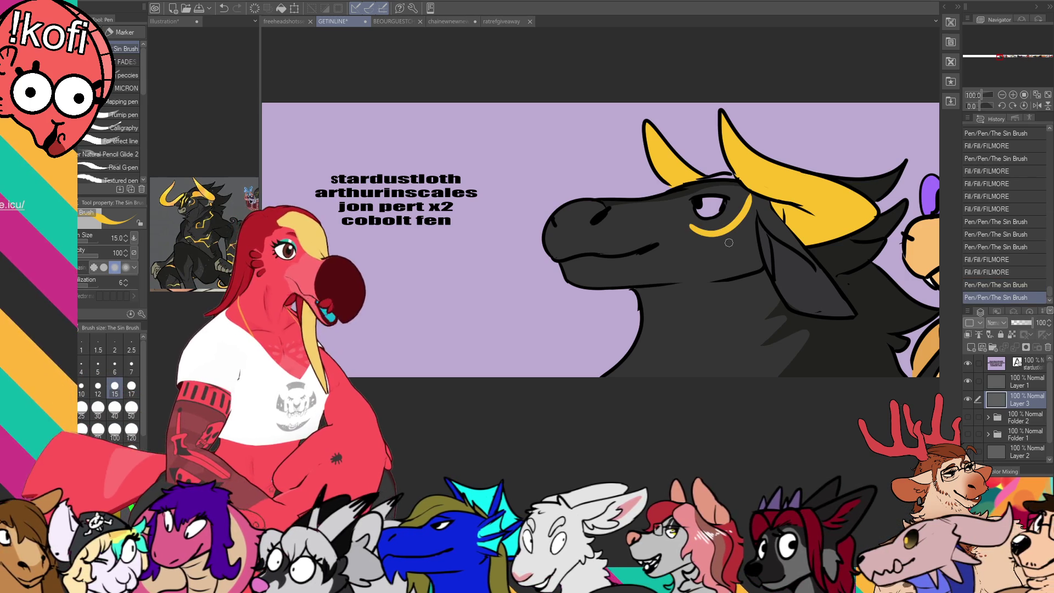
{"action": "key", "text": "ctrl+z"}
{"action": "left_click_drag", "start_coordinate": [687, 228], "coordinate": [714, 233]}
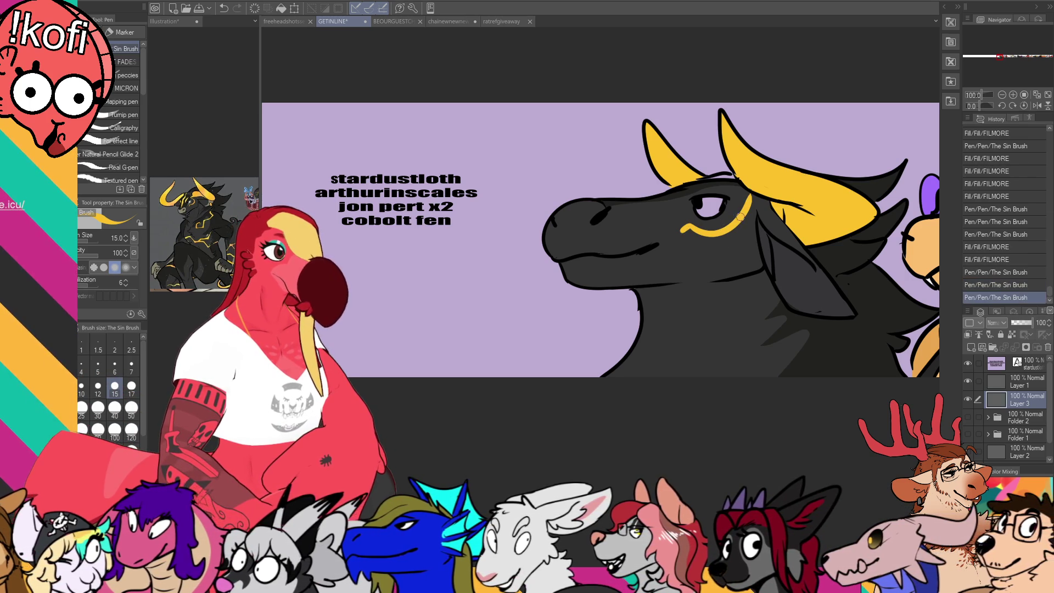
{"action": "left_click_drag", "start_coordinate": [894, 360], "coordinate": [804, 387]}
{"action": "key", "text": "ctrl+z"}
{"action": "key", "text": "ctrl+y"}
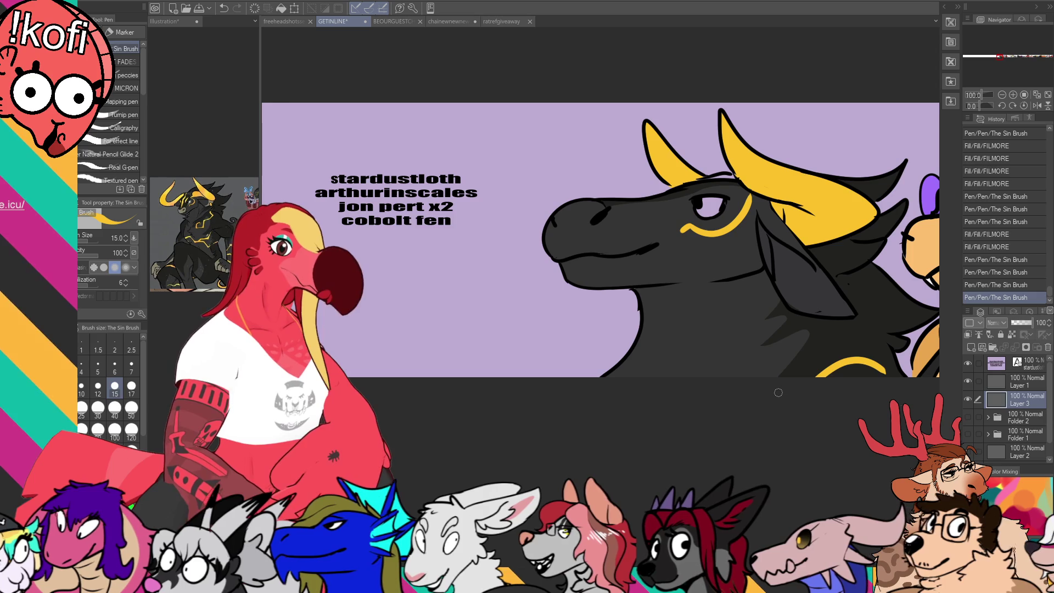
{"action": "left_click", "coordinate": [165, 21]}
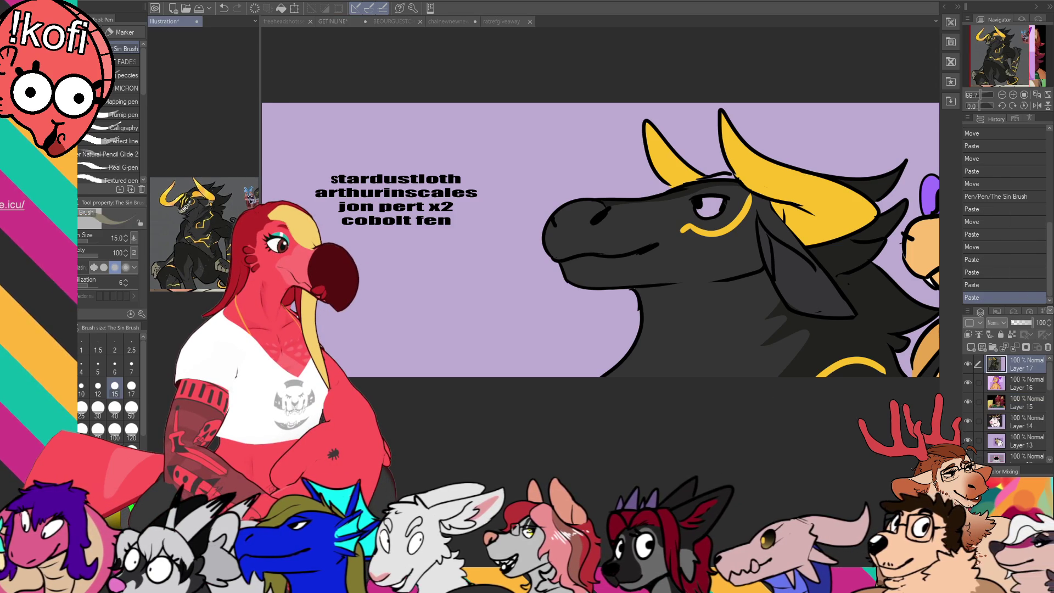
{"action": "key", "text": "ctrl+Tab"}
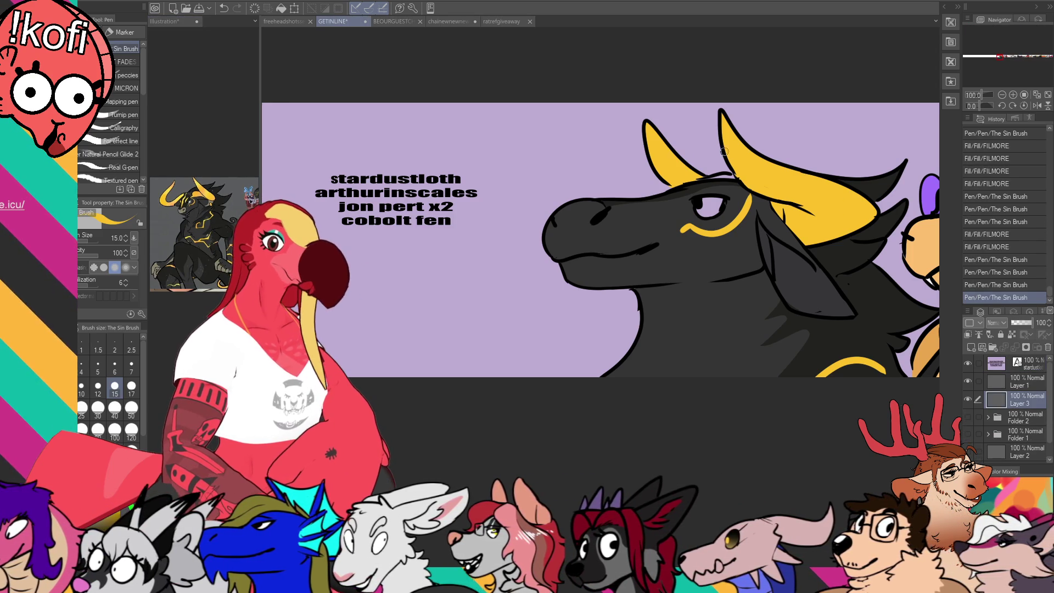
- Paint a yellow stripe across the top of the head toward the horns, discarding a face stroke
{"action": "mouse_move", "coordinate": [714, 178]}
{"action": "left_mouse_down"}
{"action": "mouse_move", "coordinate": [637, 206]}
{"action": "mouse_move", "coordinate": [736, 180]}
{"action": "left_mouse_up"}
{"action": "key", "text": "ctrl+z"}
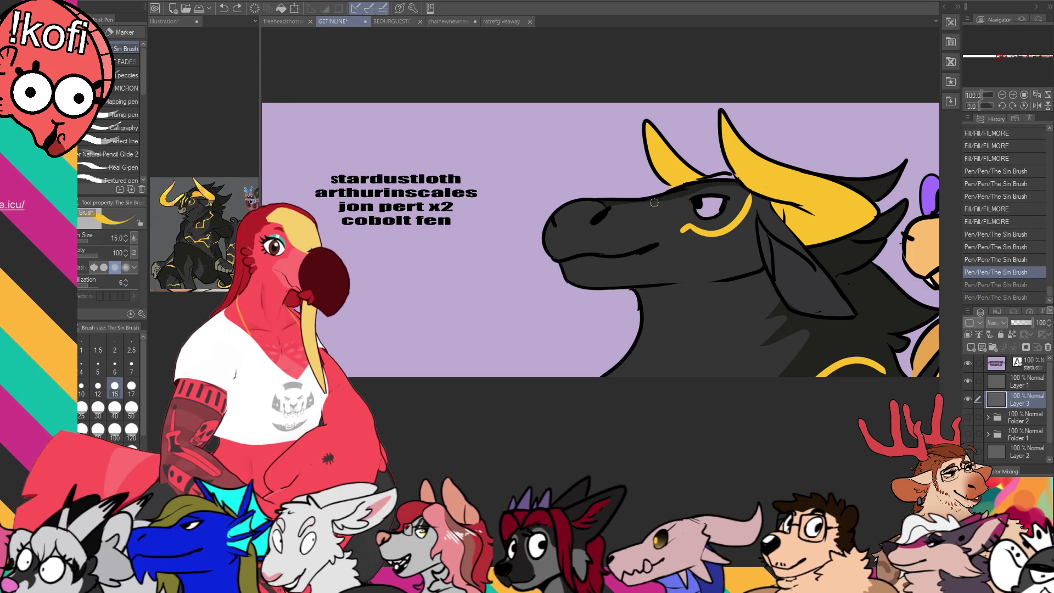
{"action": "key", "text": "ctrl+z"}
{"action": "left_click_drag", "start_coordinate": [632, 202], "coordinate": [736, 176]}
{"action": "mouse_move", "coordinate": [686, 202]}
{"action": "left_mouse_down"}
{"action": "mouse_move", "coordinate": [637, 244]}
{"action": "mouse_move", "coordinate": [587, 250]}
{"action": "left_mouse_up"}
{"action": "key", "text": "ctrl+z"}
{"action": "key", "text": "ctrl+z"}
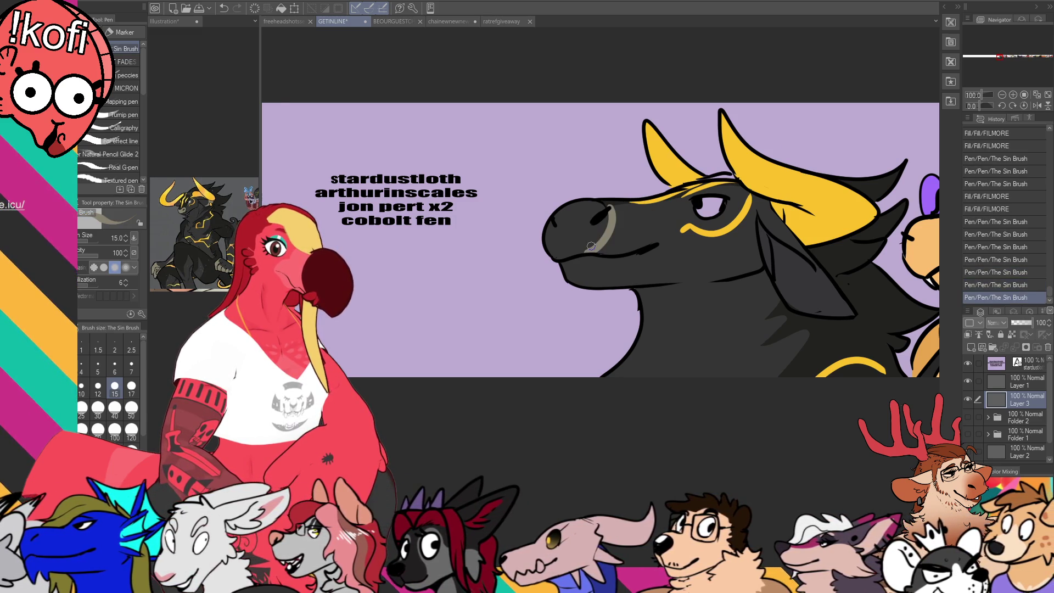
- Fill the dragon's muzzle light grey, extend the nostril line, and fill the eye white
{"action": "left_click", "coordinate": [611, 211]}
{"action": "left_click_drag", "start_coordinate": [610, 211], "coordinate": [598, 218]}
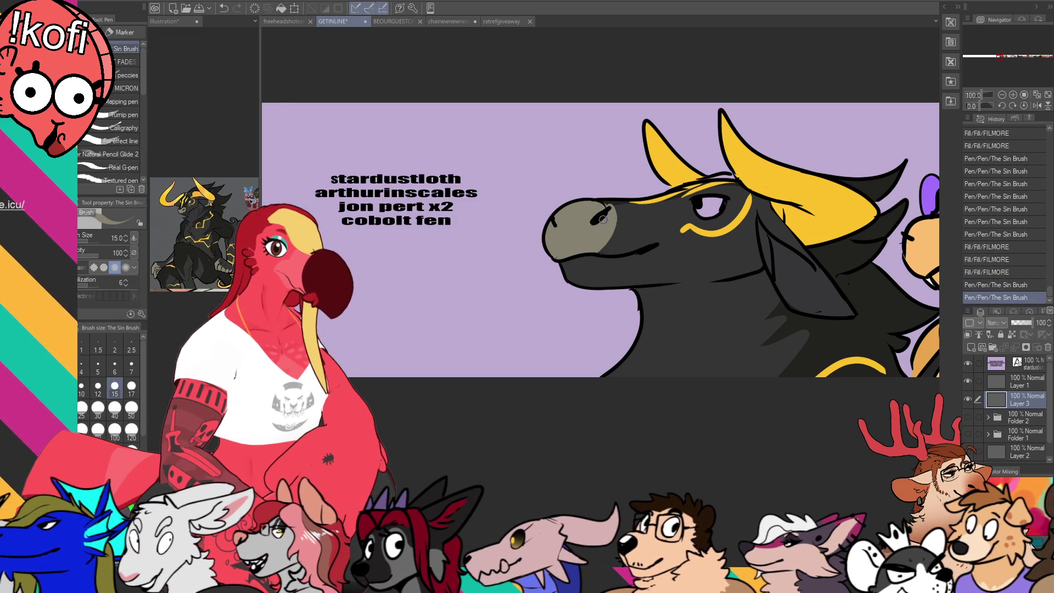
{"action": "left_click_drag", "start_coordinate": [794, 195], "coordinate": [794, 184]}
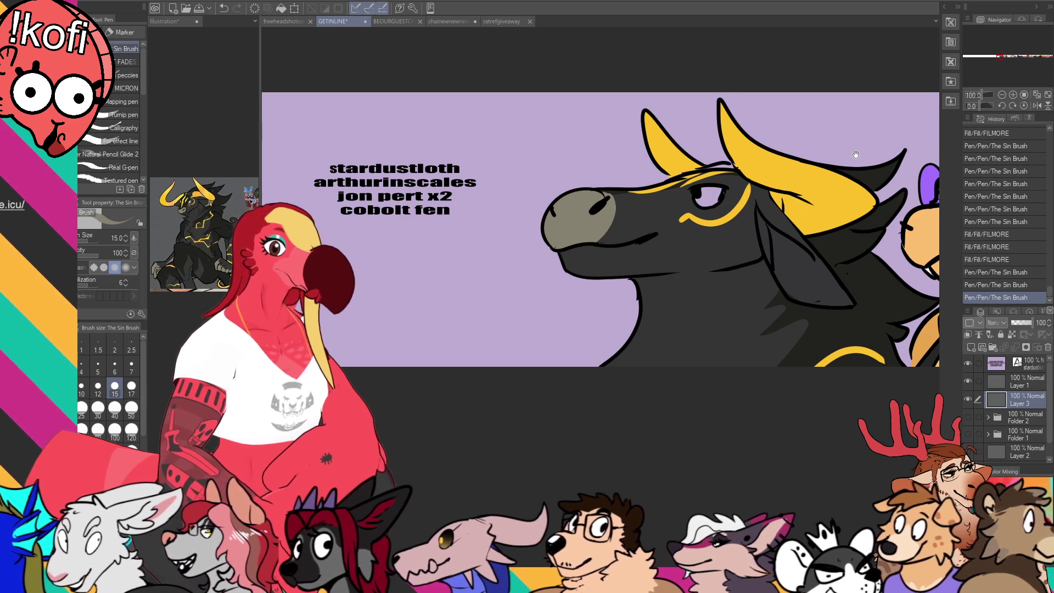
{"action": "mouse_move", "coordinate": [825, 158]}
{"action": "left_mouse_down"}
{"action": "mouse_move", "coordinate": [791, 167]}
{"action": "mouse_move", "coordinate": [803, 149]}
{"action": "left_mouse_up"}
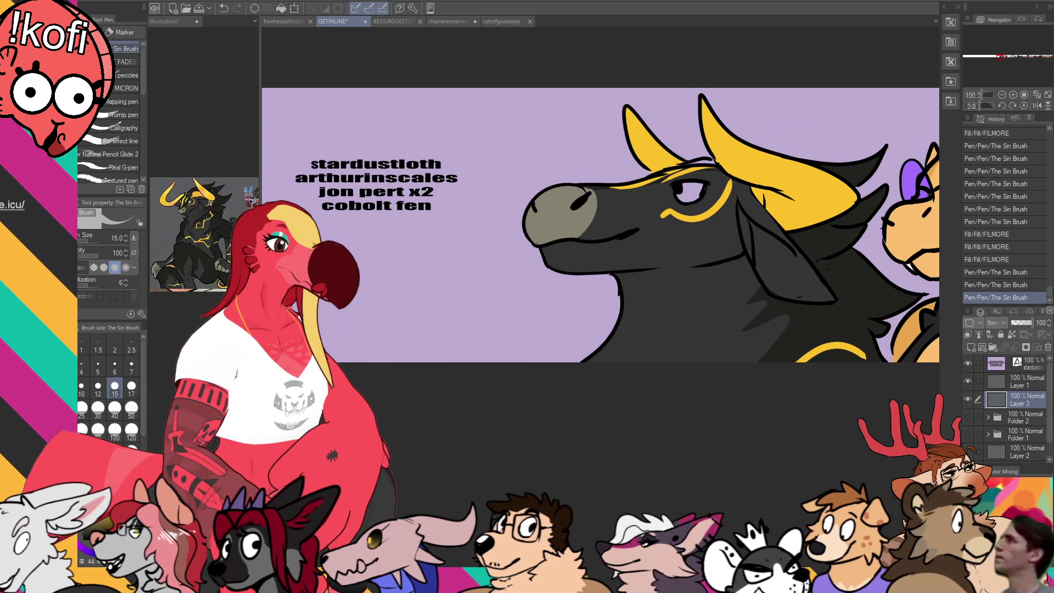
{"action": "key", "text": "g"}
{"action": "left_click", "coordinate": [394, 327]}
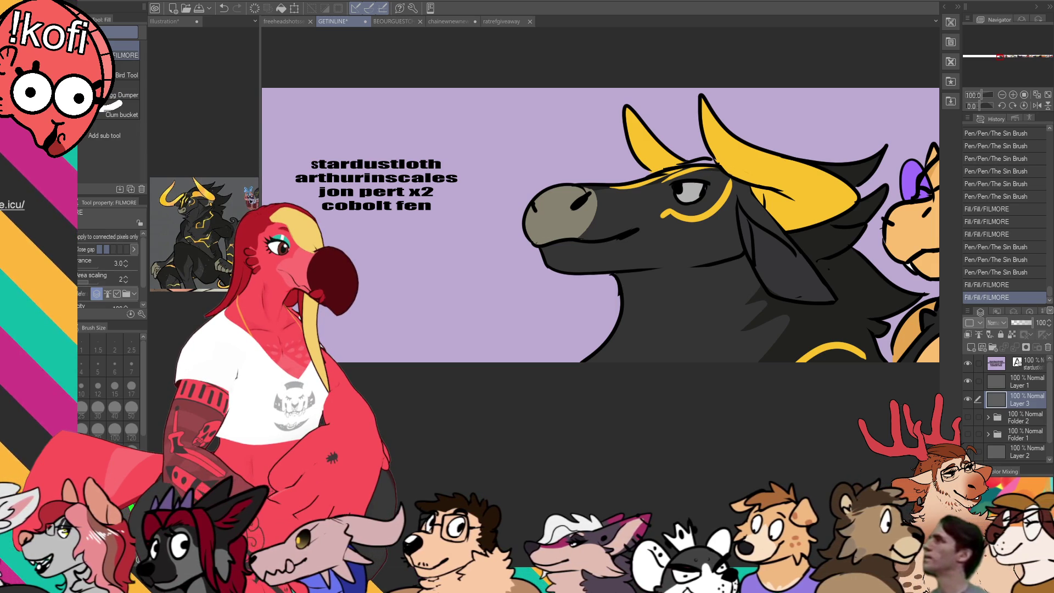
{"action": "left_click", "coordinate": [691, 190]}
{"action": "left_click_drag", "start_coordinate": [688, 159], "coordinate": [766, 188]}
{"action": "key", "text": "p"}
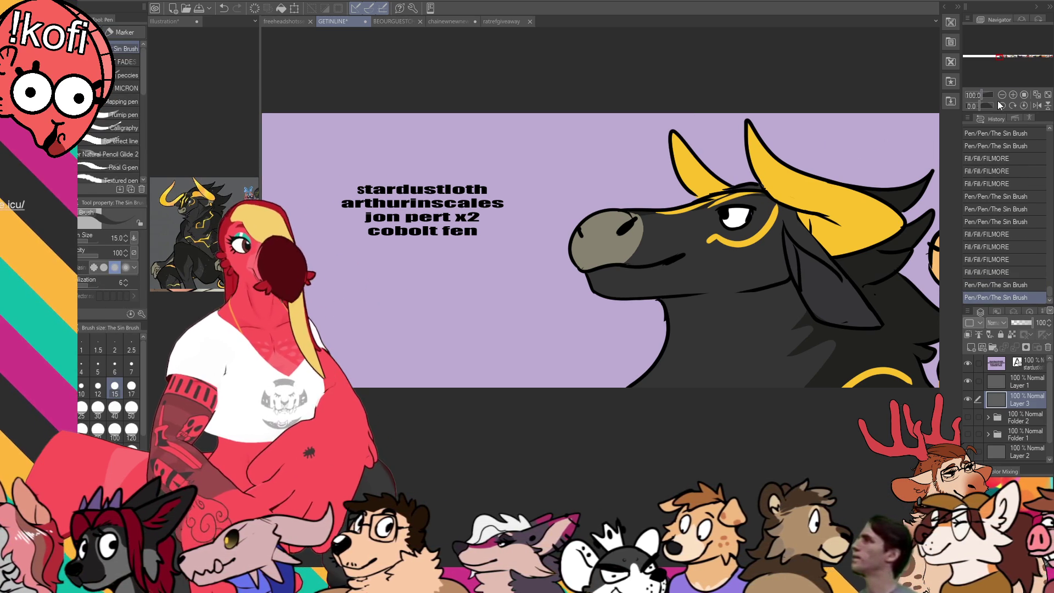
{"action": "left_click", "coordinate": [1002, 94]}
{"action": "key", "text": "t"}
{"action": "left_click", "coordinate": [590, 256]}
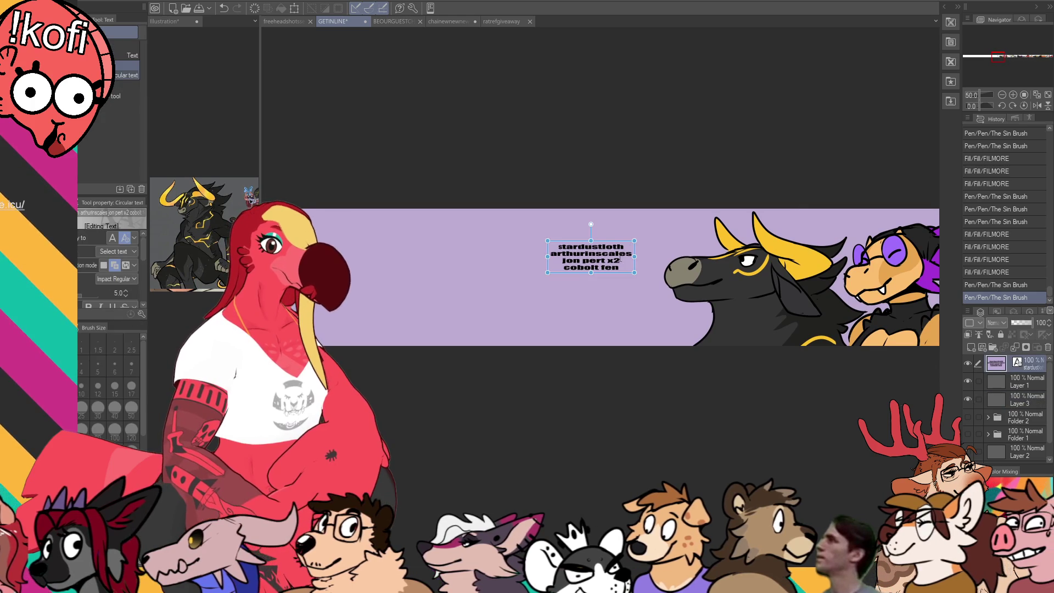
{"action": "left_click_drag", "start_coordinate": [629, 253], "coordinate": [479, 265]}
{"action": "key", "text": "BackSpace"}
{"action": "key", "text": "BackSpace"}
{"action": "key", "text": "BackSpace"}
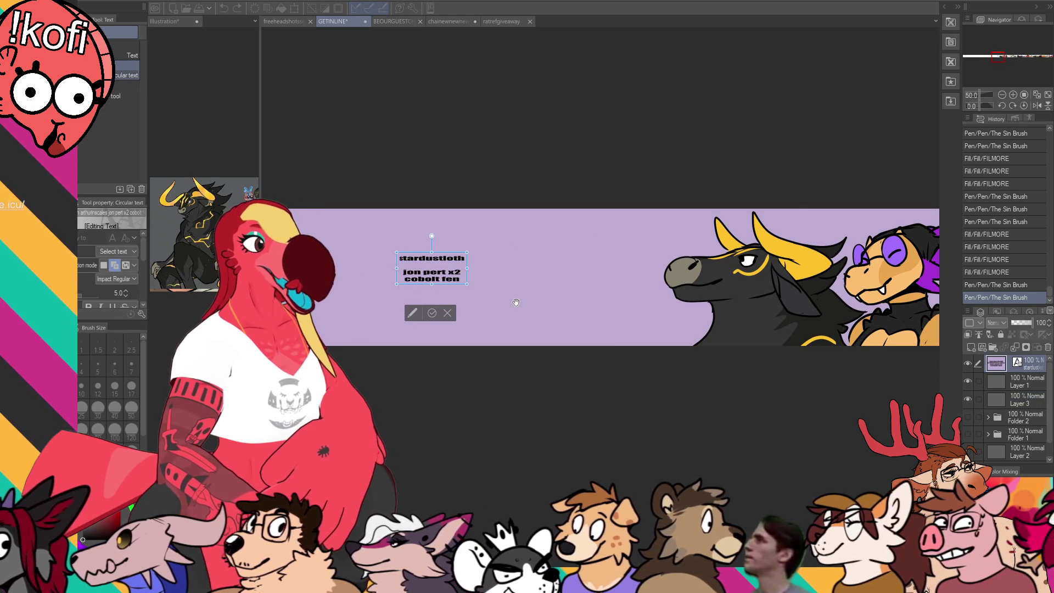
{"action": "key", "text": "BackSpace"}
{"action": "key", "text": "Escape"}
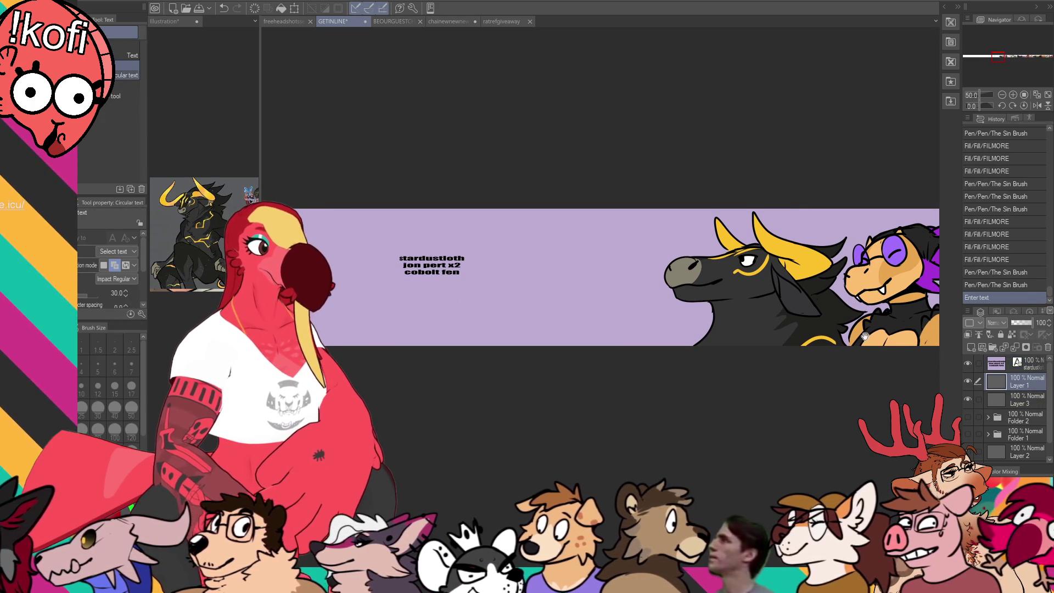
- Auto-select the dragon's inner ear on Layer 3 and paint it in
{"action": "key", "text": "p"}
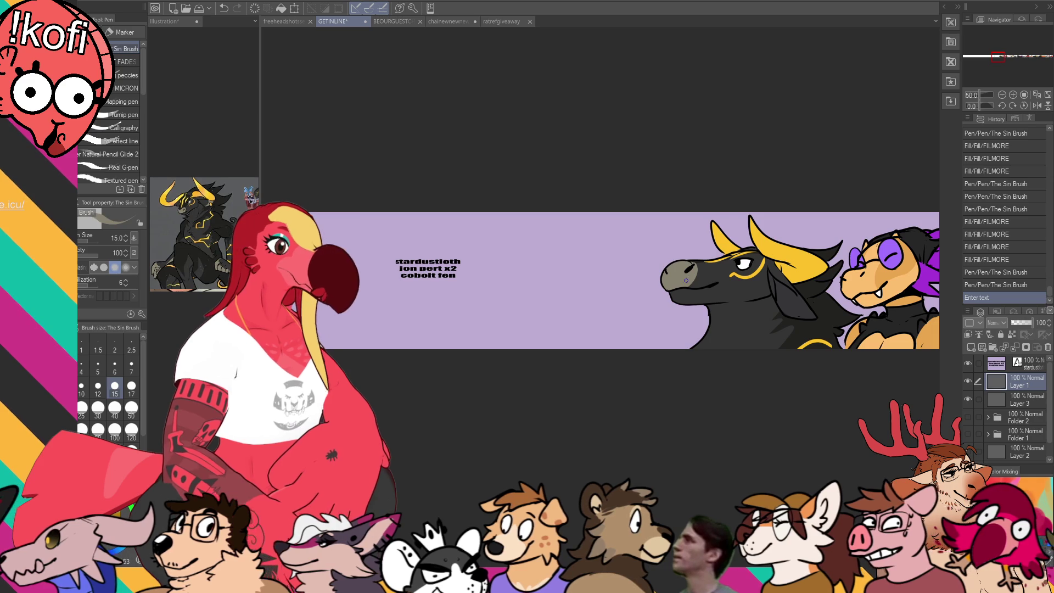
{"action": "left_click", "coordinate": [1016, 400]}
{"action": "key", "text": "w"}
{"action": "left_click", "coordinate": [789, 312]}
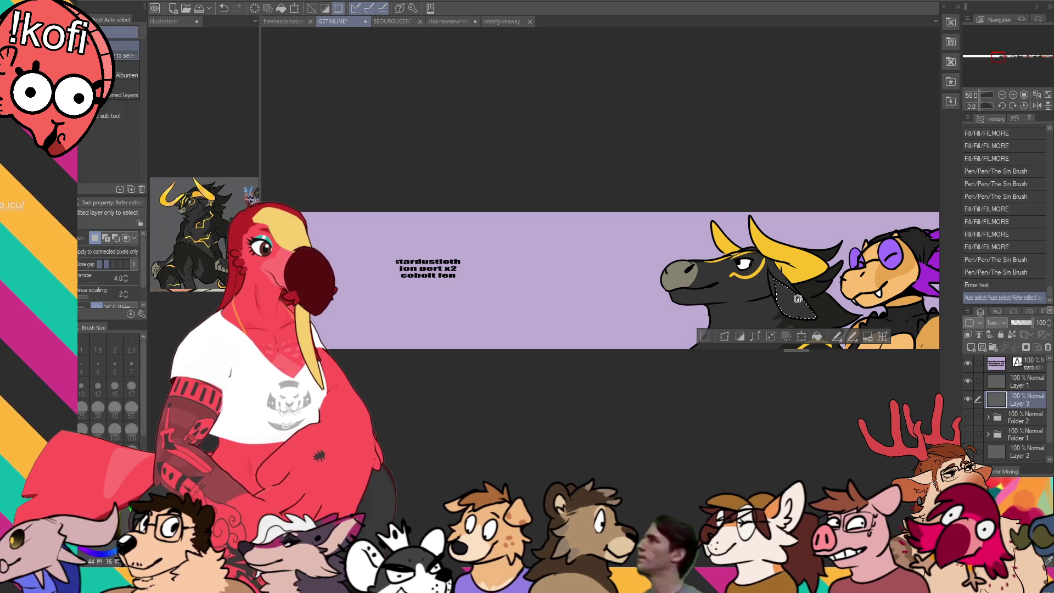
{"action": "left_click_drag", "start_coordinate": [782, 285], "coordinate": [810, 315]}
{"action": "key", "text": "ctrl+d"}
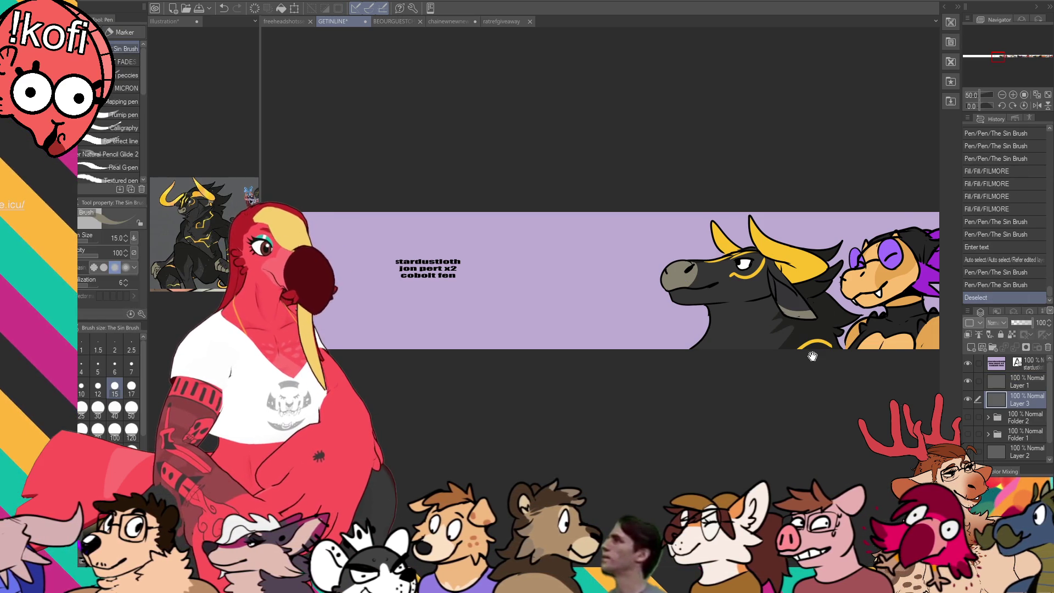
{"action": "key", "text": "ctrl+s"}
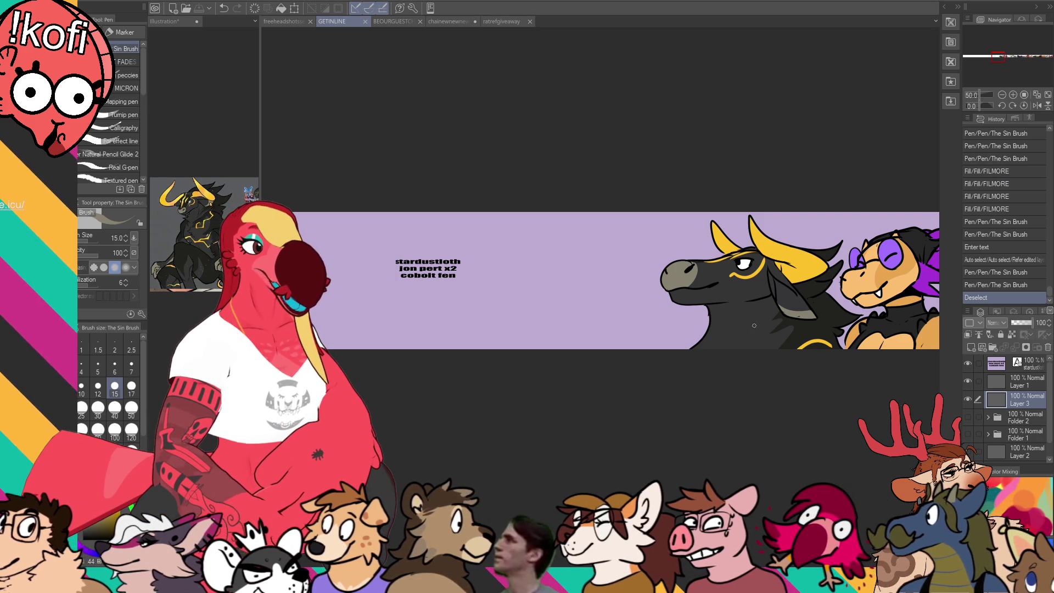
{"action": "left_click_drag", "start_coordinate": [746, 323], "coordinate": [700, 351]}
{"action": "scroll", "coordinate": [699, 350], "scroll_direction": "up", "scroll_amount": 3}
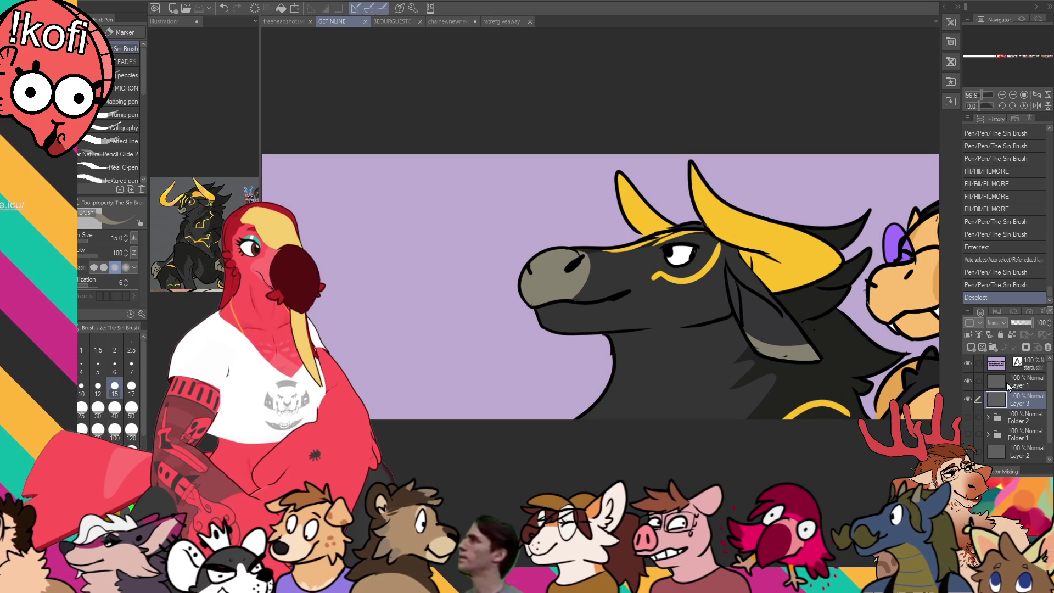
{"action": "left_click", "coordinate": [1006, 381]}
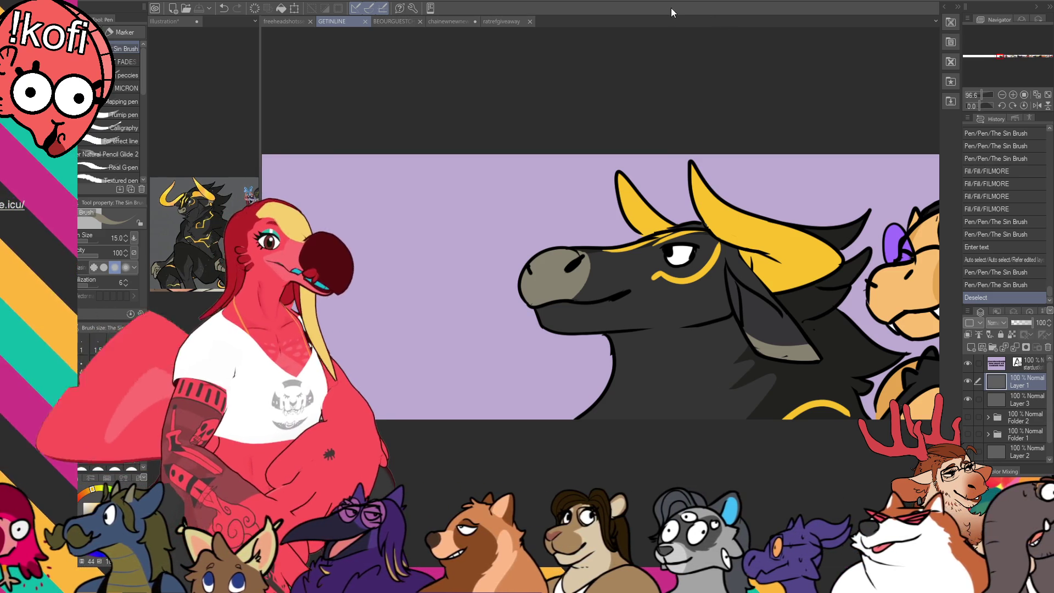
{"action": "scroll", "coordinate": [527, 131], "scroll_direction": "left", "scroll_amount": 5}
{"action": "key", "text": "t"}
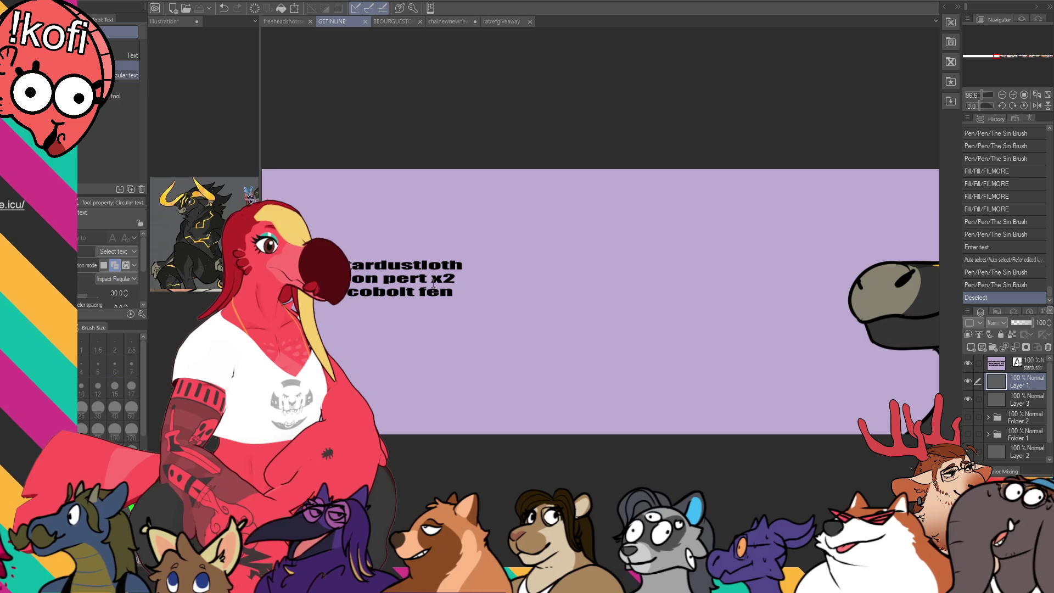
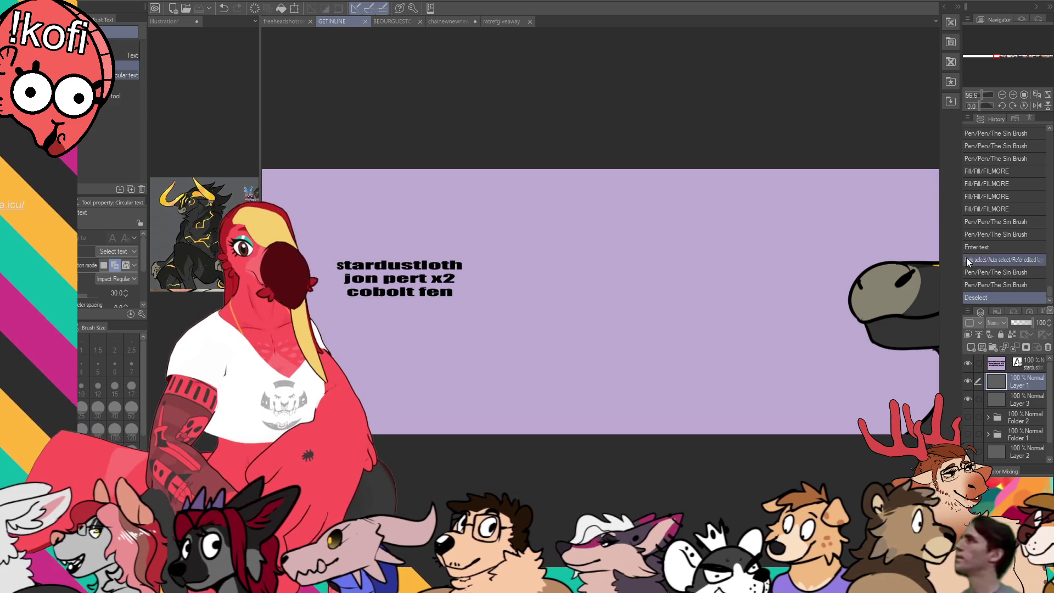
- With the Sin Brush pen at a smaller size, draw the first arched ear line beside the names
{"action": "key", "text": "p"}
{"action": "scroll", "coordinate": [709, 301], "scroll_direction": "right", "scroll_amount": 3}
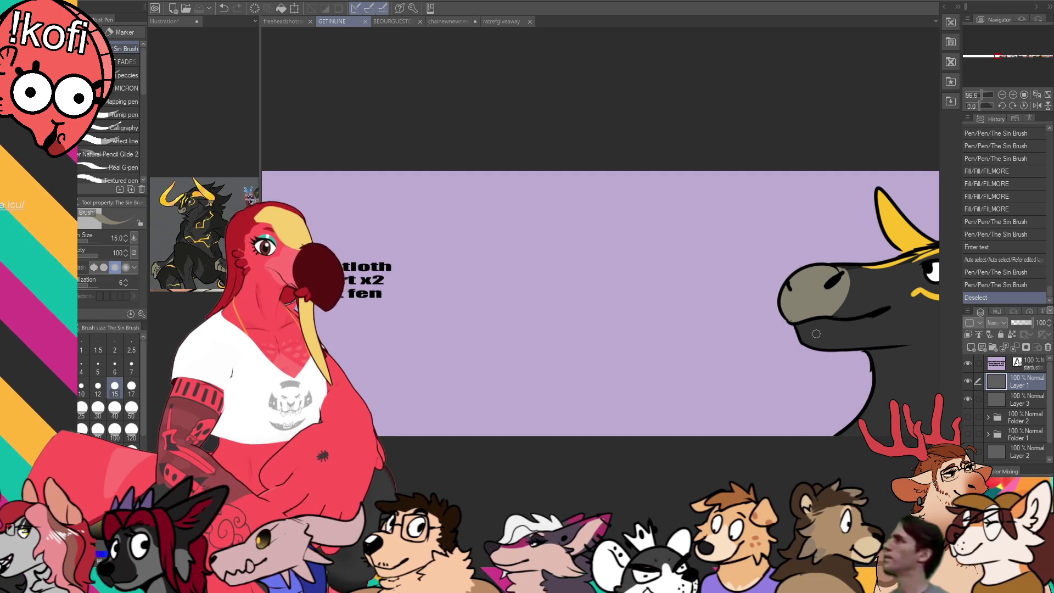
{"action": "left_click_drag", "start_coordinate": [886, 304], "coordinate": [890, 309]}
{"action": "key", "text": "ctrl+z"}
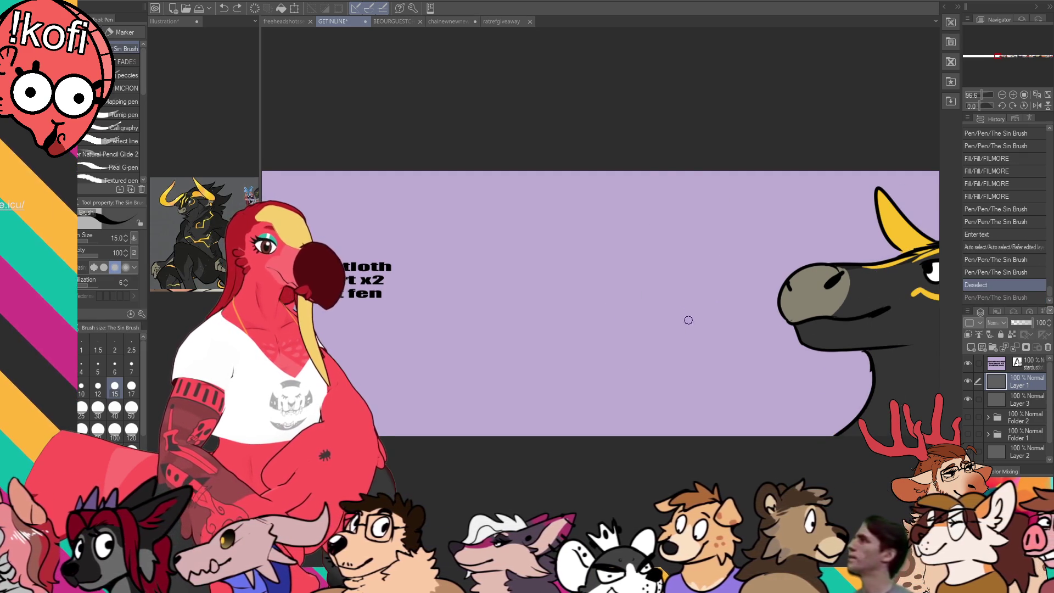
{"action": "key", "text": "bracketleft"}
{"action": "key", "text": "bracketleft"}
{"action": "key", "text": "bracketleft"}
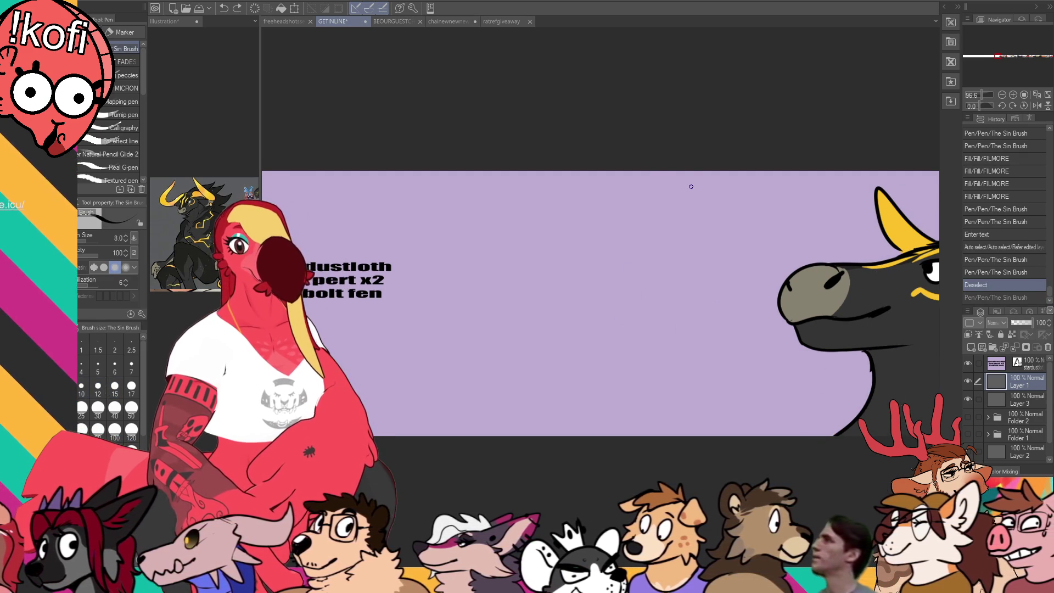
{"action": "mouse_move", "coordinate": [635, 298]}
{"action": "left_mouse_down"}
{"action": "mouse_move", "coordinate": [600, 289]}
{"action": "mouse_move", "coordinate": [614, 282]}
{"action": "mouse_move", "coordinate": [700, 337]}
{"action": "left_mouse_up"}
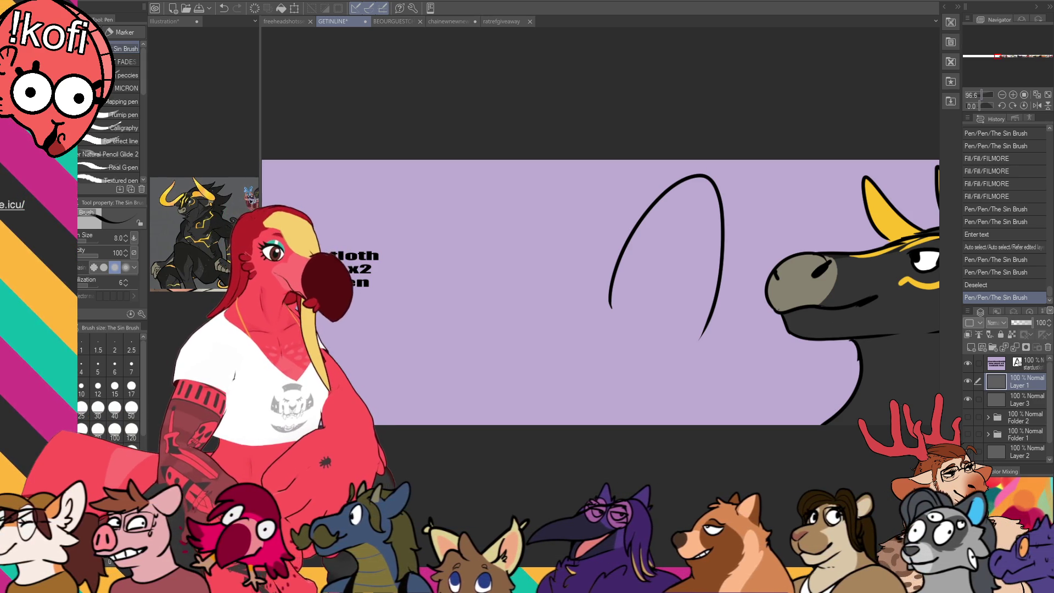
- Draw the second ear, the head outline, the lower face line and the hooked snout
{"action": "mouse_move", "coordinate": [560, 302]}
{"action": "left_mouse_down"}
{"action": "mouse_move", "coordinate": [556, 248]}
{"action": "mouse_move", "coordinate": [508, 314]}
{"action": "left_mouse_up"}
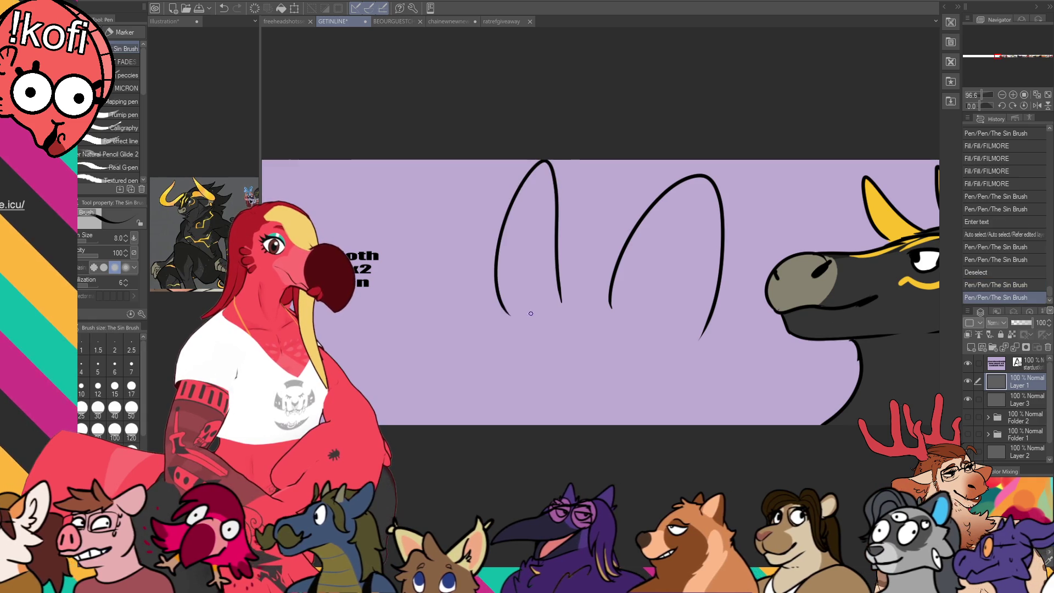
{"action": "mouse_move", "coordinate": [587, 247]}
{"action": "left_mouse_down"}
{"action": "mouse_move", "coordinate": [609, 299]}
{"action": "mouse_move", "coordinate": [507, 269]}
{"action": "mouse_move", "coordinate": [549, 289]}
{"action": "left_mouse_up"}
{"action": "mouse_move", "coordinate": [546, 287]}
{"action": "left_mouse_down"}
{"action": "mouse_move", "coordinate": [453, 336]}
{"action": "mouse_move", "coordinate": [588, 317]}
{"action": "mouse_move", "coordinate": [551, 306]}
{"action": "mouse_move", "coordinate": [492, 315]}
{"action": "mouse_move", "coordinate": [526, 277]}
{"action": "mouse_move", "coordinate": [523, 305]}
{"action": "left_mouse_up"}
{"action": "key", "text": "ctrl+z"}
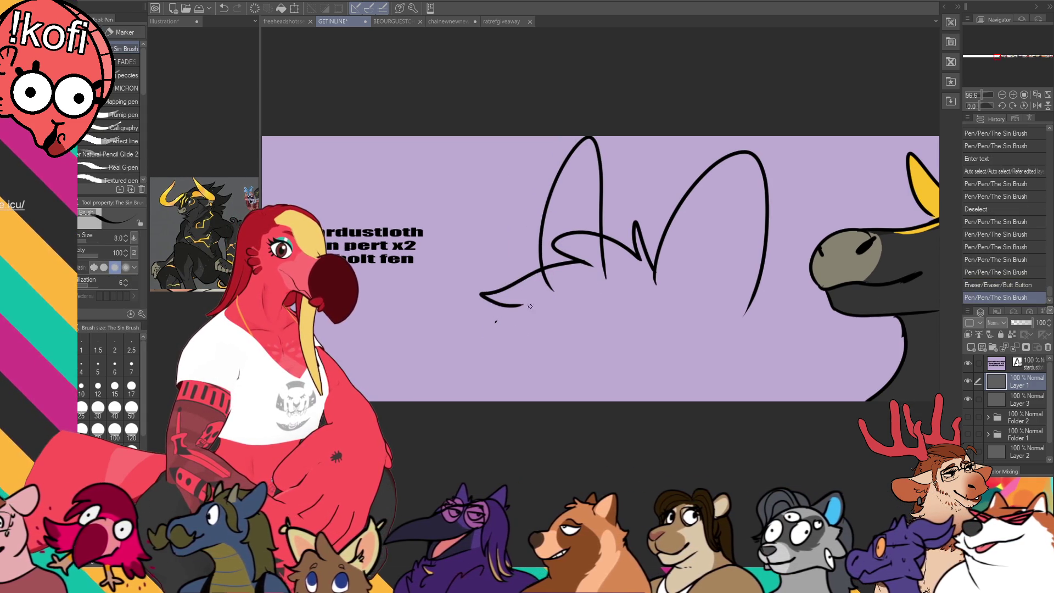
{"action": "left_click_drag", "start_coordinate": [642, 286], "coordinate": [493, 322]}
{"action": "key", "text": "ctrl+z"}
{"action": "mouse_move", "coordinate": [497, 313]}
{"action": "left_mouse_down"}
{"action": "mouse_move", "coordinate": [474, 368]}
{"action": "mouse_move", "coordinate": [584, 392]}
{"action": "left_mouse_up"}
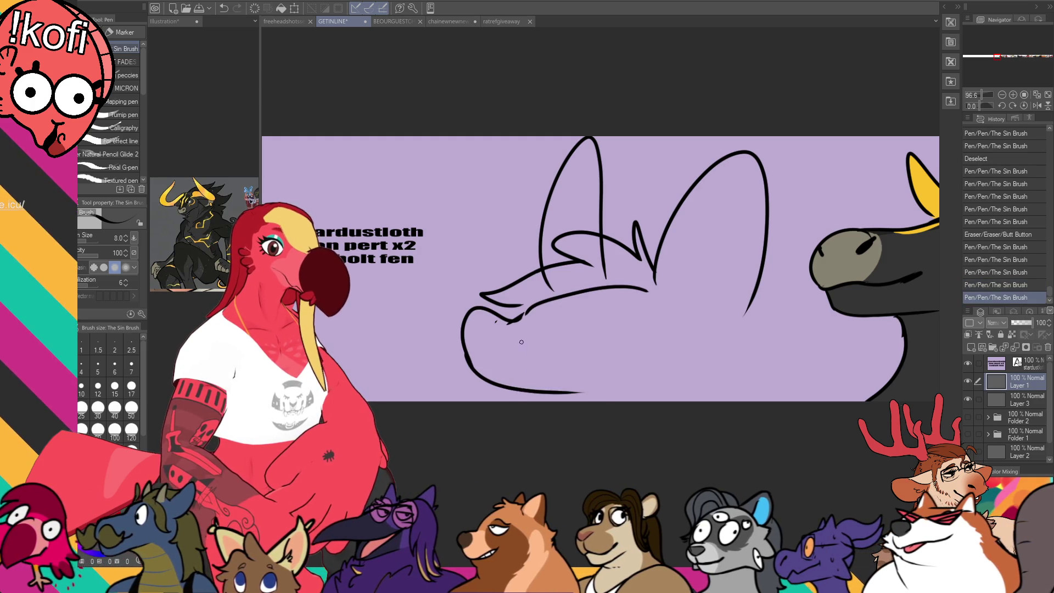
{"action": "left_click_drag", "start_coordinate": [471, 318], "coordinate": [512, 317]}
{"action": "mouse_move", "coordinate": [595, 291]}
{"action": "left_mouse_down"}
{"action": "mouse_move", "coordinate": [523, 321]}
{"action": "mouse_move", "coordinate": [612, 330]}
{"action": "mouse_move", "coordinate": [550, 308]}
{"action": "mouse_move", "coordinate": [640, 316]}
{"action": "left_mouse_up"}
{"action": "key", "text": "ctrl+z"}
{"action": "key", "text": "ctrl+z"}
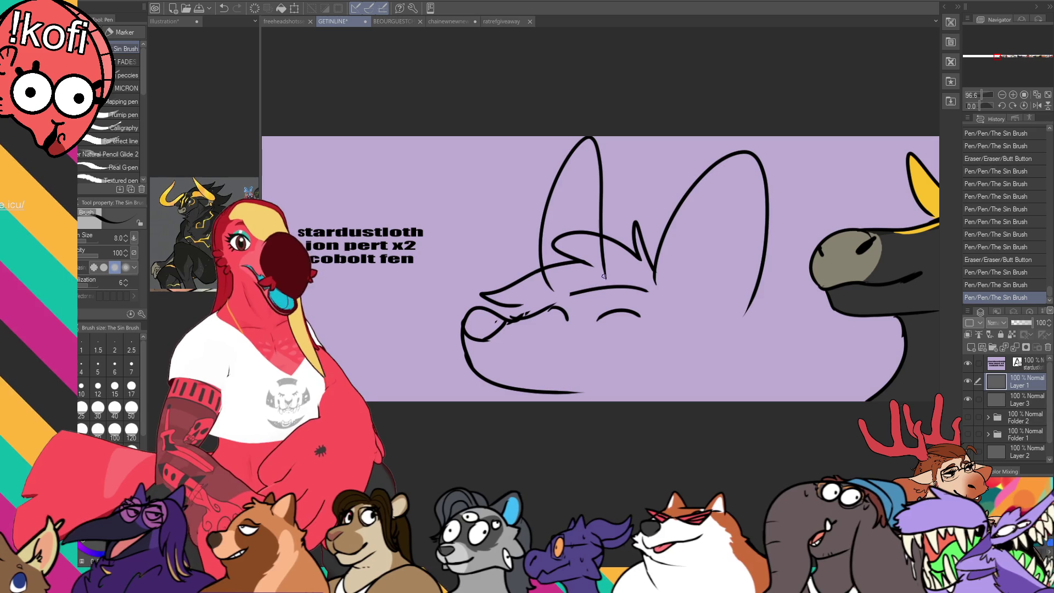
- Erase the ear line ends, inner-ear lines and stray strokes around the face
{"action": "mouse_move", "coordinate": [563, 162]}
{"action": "left_mouse_down"}
{"action": "mouse_move", "coordinate": [587, 139]}
{"action": "mouse_move", "coordinate": [599, 156]}
{"action": "mouse_move", "coordinate": [607, 277]}
{"action": "mouse_move", "coordinate": [613, 257]}
{"action": "left_mouse_up"}
{"action": "key", "text": "e"}
{"action": "left_click_drag", "start_coordinate": [603, 236], "coordinate": [608, 253]}
{"action": "mouse_move", "coordinate": [548, 283]}
{"action": "left_mouse_down"}
{"action": "mouse_move", "coordinate": [543, 274]}
{"action": "mouse_move", "coordinate": [554, 268]}
{"action": "mouse_move", "coordinate": [553, 282]}
{"action": "mouse_move", "coordinate": [566, 261]}
{"action": "mouse_move", "coordinate": [592, 254]}
{"action": "left_mouse_up"}
{"action": "key", "text": "p"}
{"action": "left_click_drag", "start_coordinate": [693, 179], "coordinate": [784, 192]}
{"action": "key", "text": "e"}
{"action": "mouse_move", "coordinate": [641, 287]}
{"action": "left_mouse_down"}
{"action": "mouse_move", "coordinate": [711, 271]}
{"action": "mouse_move", "coordinate": [733, 243]}
{"action": "left_mouse_up"}
{"action": "scroll", "coordinate": [657, 252], "scroll_direction": "down", "scroll_amount": 2}
{"action": "mouse_move", "coordinate": [653, 258]}
{"action": "left_mouse_down"}
{"action": "mouse_move", "coordinate": [612, 267]}
{"action": "mouse_move", "coordinate": [654, 253]}
{"action": "mouse_move", "coordinate": [658, 269]}
{"action": "left_mouse_up"}
- Undo the face line for redrawing and erase the right end of the mouth line
{"action": "key", "text": "p"}
{"action": "key", "text": "ctrl+z"}
{"action": "key", "text": "e"}
{"action": "key", "text": "p"}
{"action": "key", "text": "ctrl+z"}
{"action": "key", "text": "e"}
{"action": "key", "text": "p"}
{"action": "key", "text": "e"}
{"action": "mouse_move", "coordinate": [738, 270]}
{"action": "left_mouse_down"}
{"action": "mouse_move", "coordinate": [728, 263]}
{"action": "mouse_move", "coordinate": [744, 268]}
{"action": "left_mouse_up"}
{"action": "key", "text": "p"}
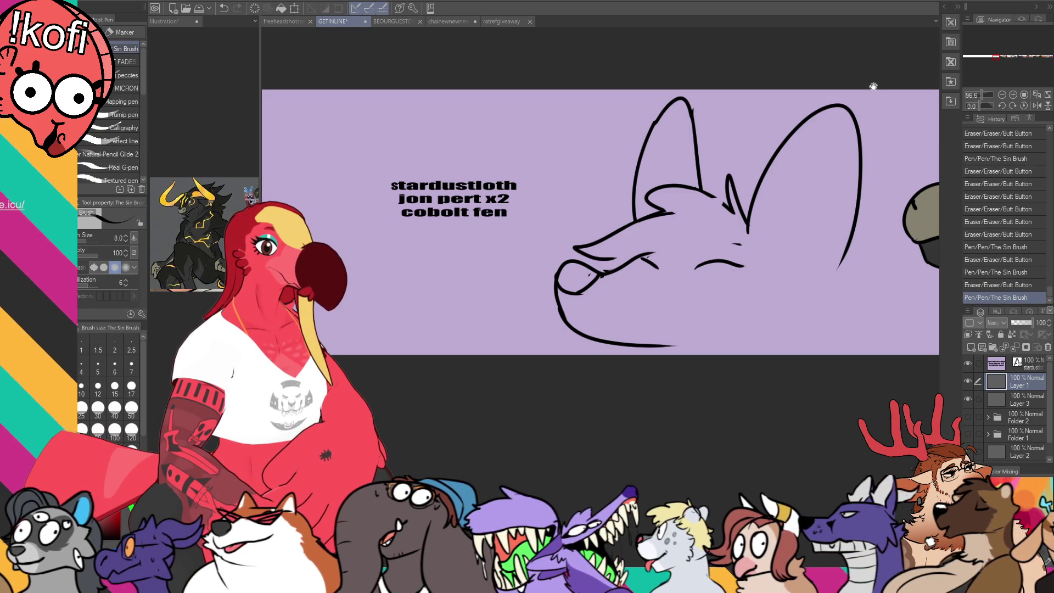
- Redraw the chin and lower jaw line and erase the old snout-top line
{"action": "mouse_move", "coordinate": [581, 297]}
{"action": "left_mouse_down"}
{"action": "mouse_move", "coordinate": [586, 317]}
{"action": "mouse_move", "coordinate": [664, 329]}
{"action": "left_mouse_up"}
{"action": "key", "text": "ctrl+z"}
{"action": "key", "text": "ctrl+z"}
{"action": "mouse_move", "coordinate": [582, 318]}
{"action": "left_mouse_down"}
{"action": "mouse_move", "coordinate": [665, 329]}
{"action": "mouse_move", "coordinate": [609, 325]}
{"action": "mouse_move", "coordinate": [700, 299]}
{"action": "left_mouse_up"}
{"action": "key", "text": "e"}
{"action": "key", "text": "p"}
{"action": "key", "text": "e"}
{"action": "key", "text": "p"}
{"action": "left_click_drag", "start_coordinate": [575, 308], "coordinate": [585, 318]}
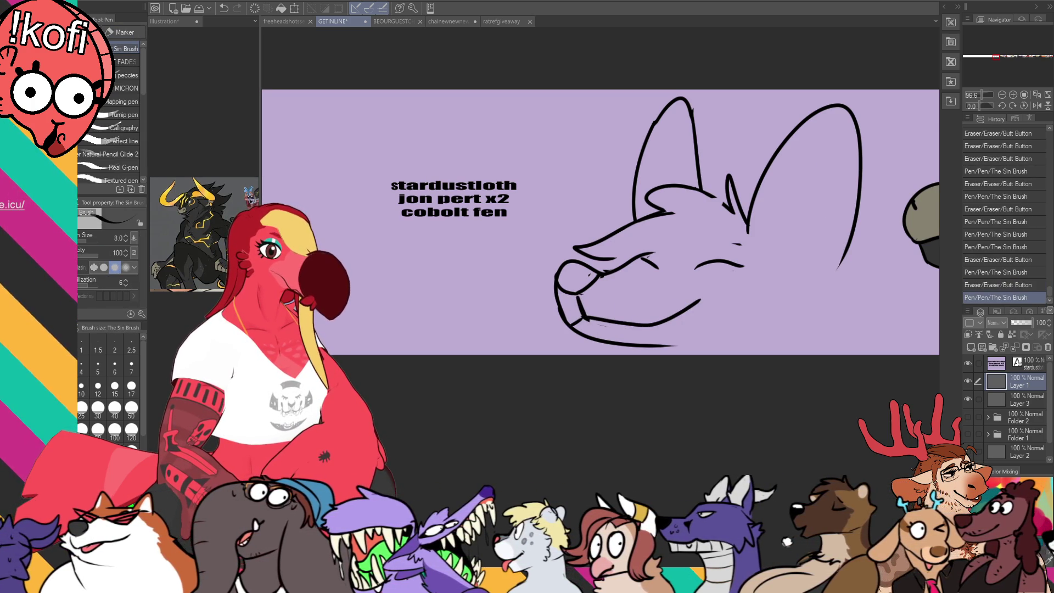
{"action": "key", "text": "e"}
{"action": "mouse_move", "coordinate": [673, 215]}
{"action": "left_mouse_down"}
{"action": "mouse_move", "coordinate": [590, 245]}
{"action": "mouse_move", "coordinate": [667, 204]}
{"action": "mouse_move", "coordinate": [593, 250]}
{"action": "left_mouse_up"}
{"action": "key", "text": "p"}
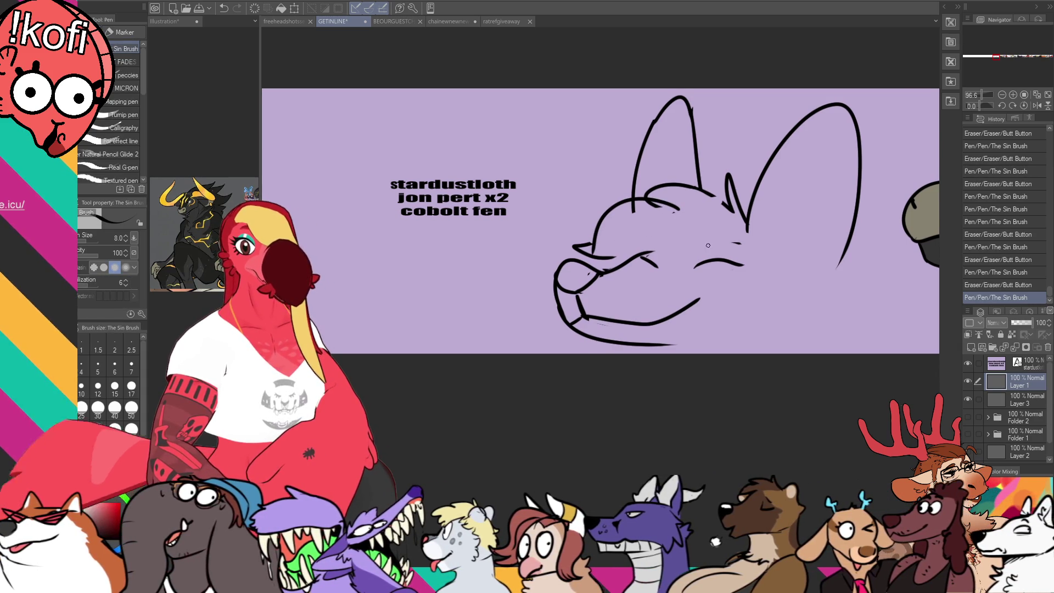
- Redraw the curved forehead line, trim the ear base and add fur tufts inside the ear
{"action": "left_click_drag", "start_coordinate": [700, 251], "coordinate": [706, 246]}
{"action": "key", "text": "e"}
{"action": "mouse_move", "coordinate": [581, 243]}
{"action": "left_mouse_down"}
{"action": "mouse_move", "coordinate": [615, 248]}
{"action": "mouse_move", "coordinate": [582, 241]}
{"action": "mouse_move", "coordinate": [599, 234]}
{"action": "left_mouse_up"}
{"action": "key", "text": "p"}
{"action": "mouse_move", "coordinate": [637, 195]}
{"action": "left_mouse_down"}
{"action": "mouse_move", "coordinate": [600, 231]}
{"action": "mouse_move", "coordinate": [667, 200]}
{"action": "mouse_move", "coordinate": [678, 221]}
{"action": "left_mouse_up"}
{"action": "key", "text": "e"}
{"action": "left_click_drag", "start_coordinate": [639, 198], "coordinate": [625, 201]}
{"action": "key", "text": "p"}
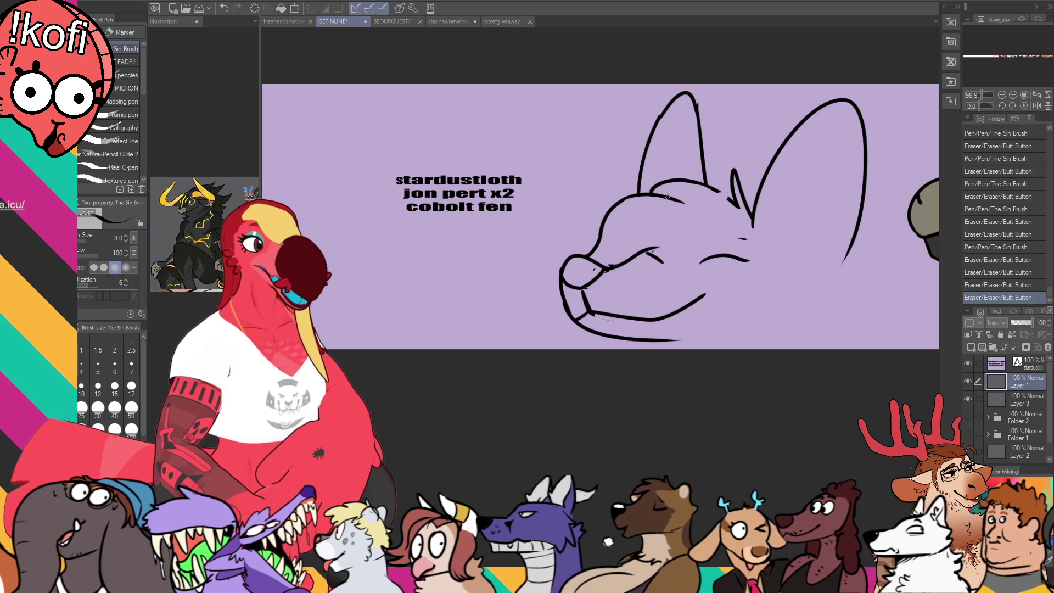
{"action": "mouse_move", "coordinate": [690, 189]}
{"action": "left_mouse_down"}
{"action": "mouse_move", "coordinate": [704, 214]}
{"action": "mouse_move", "coordinate": [686, 231]}
{"action": "mouse_move", "coordinate": [629, 228]}
{"action": "left_mouse_up"}
{"action": "key", "text": "ctrl+z"}
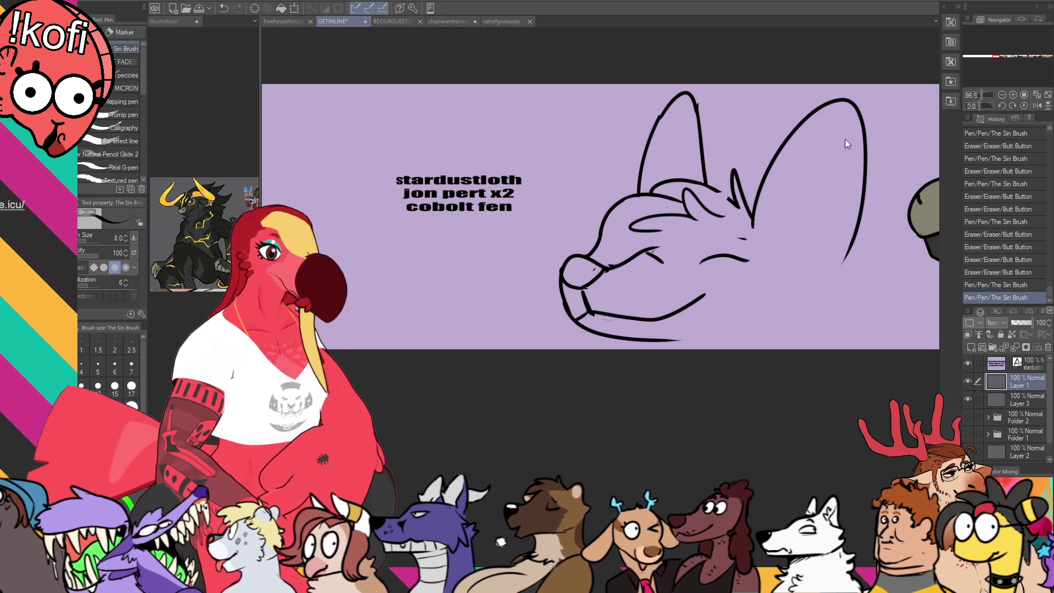
{"action": "left_click_drag", "start_coordinate": [720, 191], "coordinate": [735, 196]}
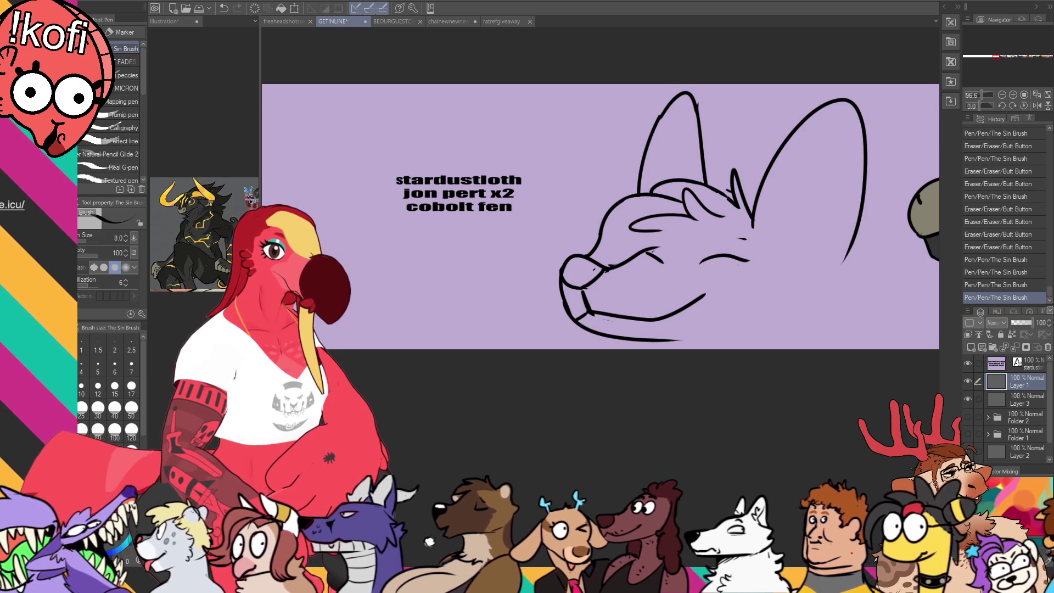
- Trim the lower jaw line, thicken the closed eye line and add a short stroke by the left eye
{"action": "left_click_drag", "start_coordinate": [642, 323], "coordinate": [603, 319]}
{"action": "mouse_move", "coordinate": [713, 295]}
{"action": "left_mouse_down"}
{"action": "mouse_move", "coordinate": [640, 322]}
{"action": "mouse_move", "coordinate": [591, 320]}
{"action": "mouse_move", "coordinate": [641, 320]}
{"action": "mouse_move", "coordinate": [676, 300]}
{"action": "left_mouse_up"}
{"action": "key", "text": "e"}
{"action": "key", "text": "p"}
{"action": "key", "text": "e"}
{"action": "key", "text": "p"}
{"action": "key", "text": "e"}
{"action": "key", "text": "p"}
{"action": "mouse_move", "coordinate": [791, 224]}
{"action": "left_mouse_down"}
{"action": "mouse_move", "coordinate": [760, 214]}
{"action": "mouse_move", "coordinate": [730, 226]}
{"action": "mouse_move", "coordinate": [731, 207]}
{"action": "left_mouse_up"}
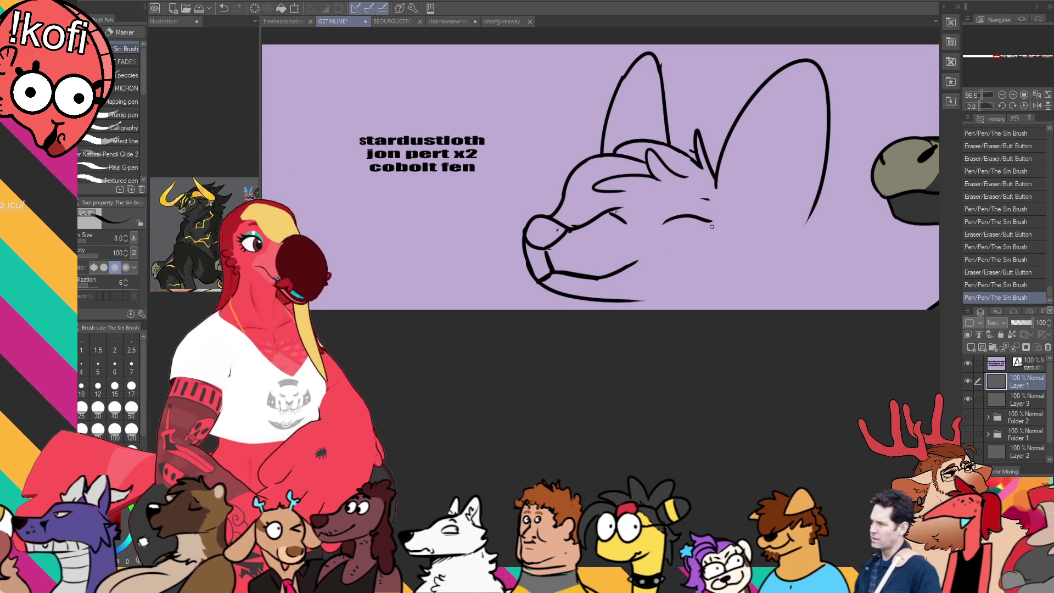
{"action": "left_click_drag", "start_coordinate": [663, 224], "coordinate": [705, 220]}
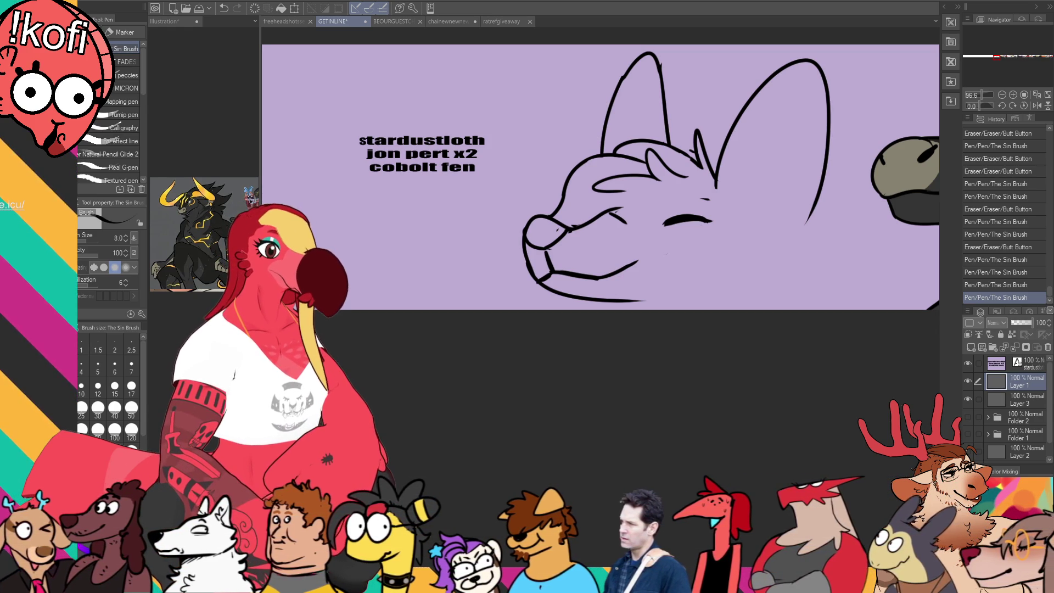
{"action": "left_click_drag", "start_coordinate": [606, 207], "coordinate": [625, 222]}
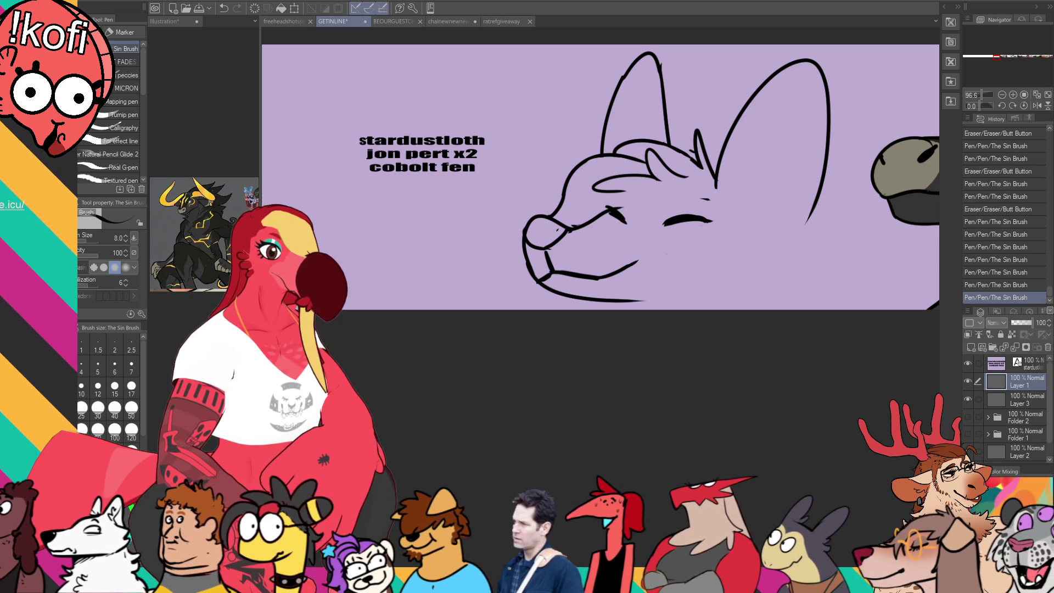
- Try out V-shaped muzzle strokes and zigzag cheek fur below the eye
{"action": "mouse_move", "coordinate": [685, 193]}
{"action": "left_mouse_down"}
{"action": "mouse_move", "coordinate": [643, 228]}
{"action": "mouse_move", "coordinate": [630, 208]}
{"action": "left_mouse_up"}
{"action": "key", "text": "ctrl+z"}
{"action": "left_click_drag", "start_coordinate": [693, 191], "coordinate": [622, 208]}
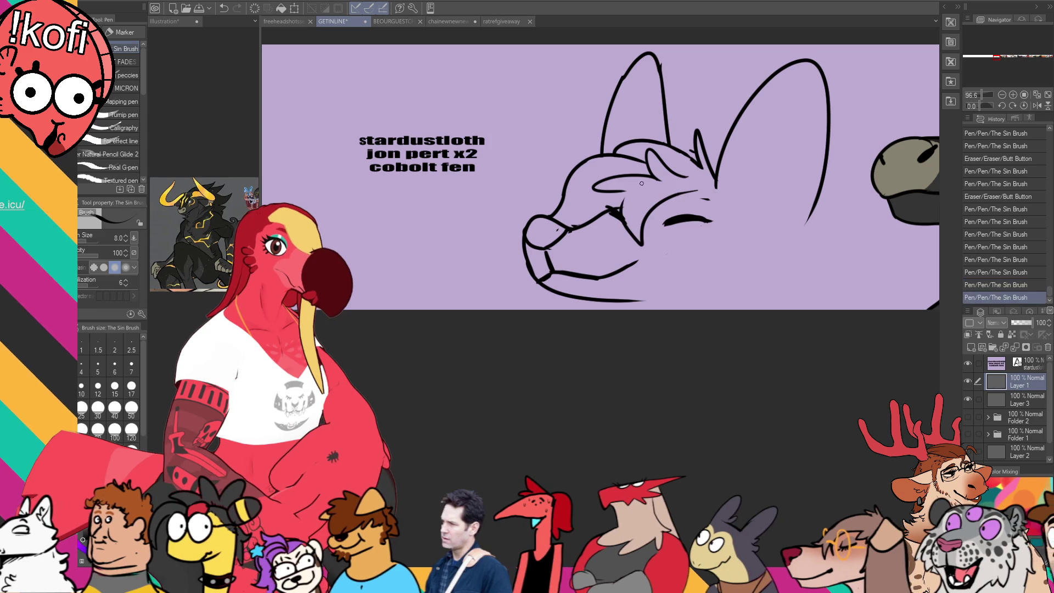
{"action": "key", "text": "ctrl+z"}
{"action": "mouse_move", "coordinate": [700, 193]}
{"action": "left_mouse_down"}
{"action": "mouse_move", "coordinate": [672, 201]}
{"action": "mouse_move", "coordinate": [640, 241]}
{"action": "mouse_move", "coordinate": [630, 204]}
{"action": "mouse_move", "coordinate": [670, 186]}
{"action": "left_mouse_up"}
{"action": "key", "text": "ctrl+z"}
{"action": "key", "text": "ctrl+z"}
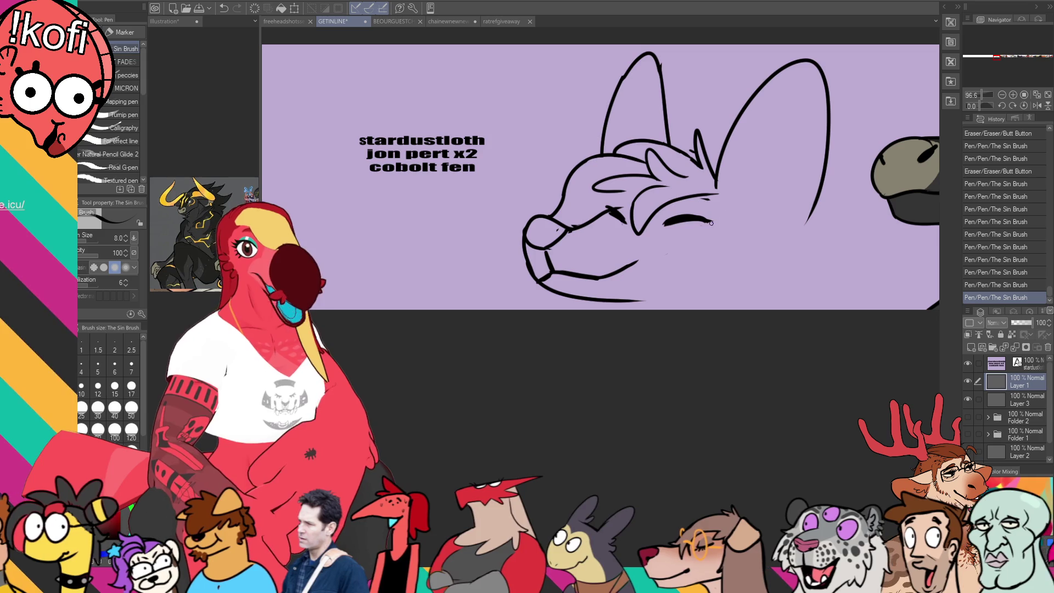
{"action": "mouse_move", "coordinate": [726, 220]}
{"action": "left_mouse_down"}
{"action": "mouse_move", "coordinate": [766, 239]}
{"action": "mouse_move", "coordinate": [768, 282]}
{"action": "left_mouse_up"}
{"action": "key", "text": "ctrl+z"}
{"action": "mouse_move", "coordinate": [765, 239]}
{"action": "left_mouse_down"}
{"action": "mouse_move", "coordinate": [720, 291]}
{"action": "mouse_move", "coordinate": [600, 310]}
{"action": "mouse_move", "coordinate": [613, 309]}
{"action": "left_mouse_up"}
{"action": "key", "text": "ctrl+z"}
- Draw the neck and chest fur, a cheek-to-ear stroke and an inner right-ear line, erasing a stray line
{"action": "left_click_drag", "start_coordinate": [753, 273], "coordinate": [745, 308]}
{"action": "left_click_drag", "start_coordinate": [810, 213], "coordinate": [763, 248]}
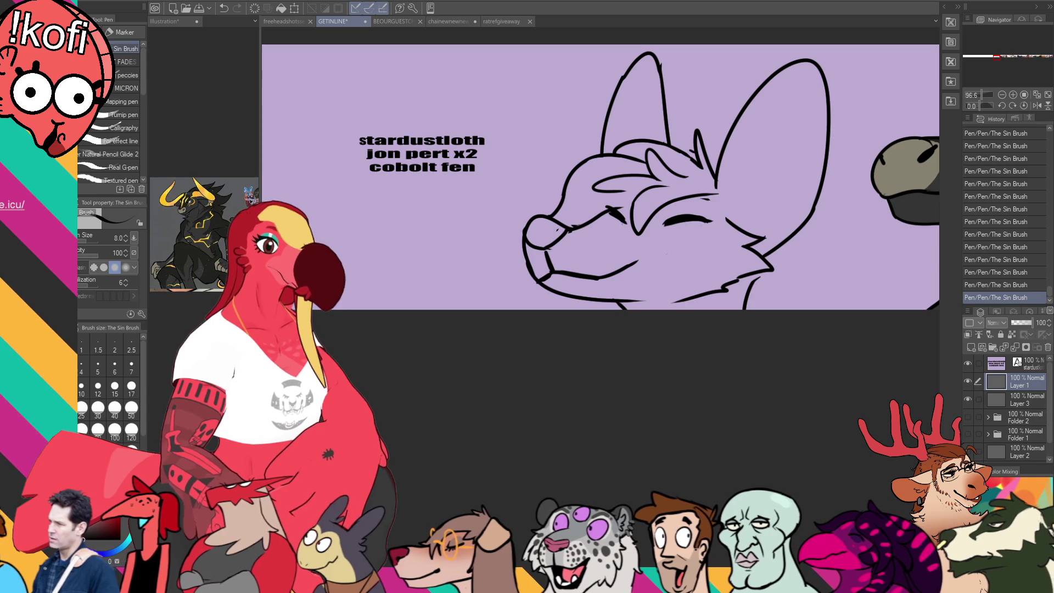
{"action": "mouse_move", "coordinate": [770, 129]}
{"action": "left_mouse_down"}
{"action": "mouse_move", "coordinate": [771, 175]}
{"action": "mouse_move", "coordinate": [738, 228]}
{"action": "mouse_move", "coordinate": [760, 115]}
{"action": "left_mouse_up"}
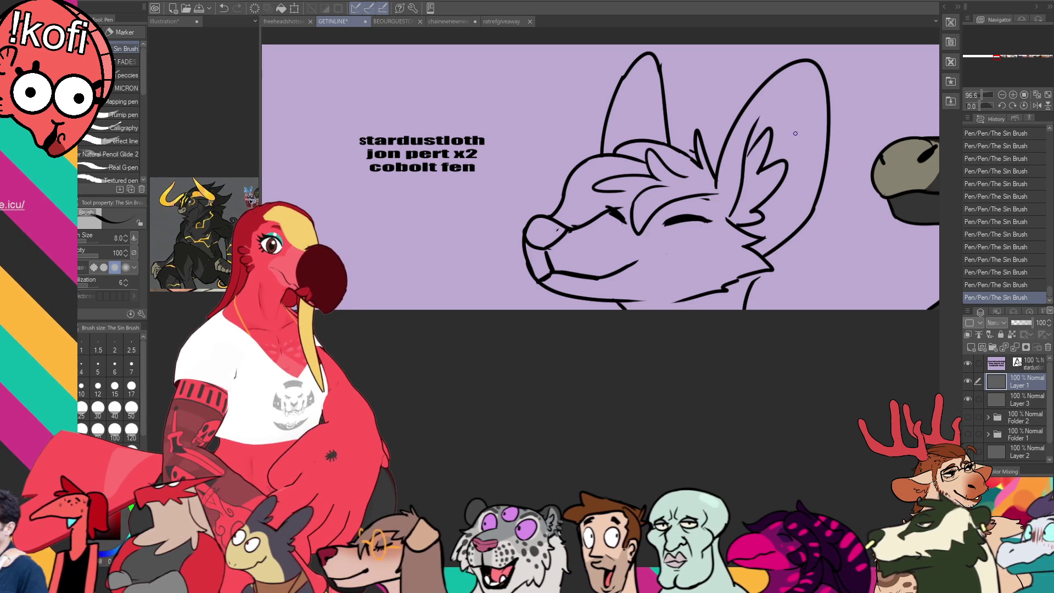
{"action": "left_click_drag", "start_coordinate": [751, 294], "coordinate": [744, 311]}
{"action": "left_click_drag", "start_coordinate": [764, 272], "coordinate": [732, 310]}
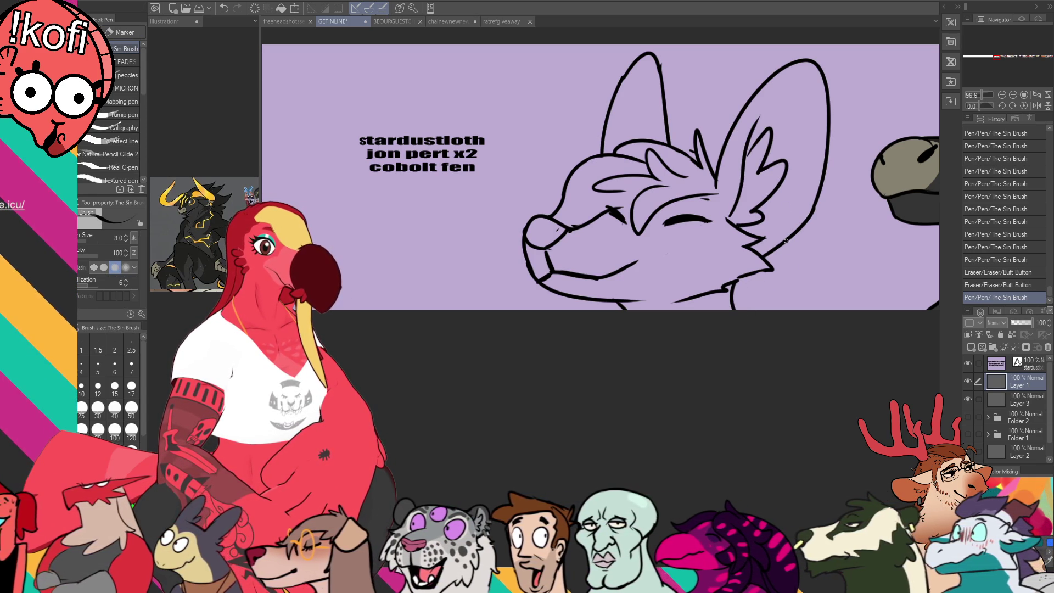
{"action": "mouse_move", "coordinate": [782, 248]}
{"action": "left_mouse_down"}
{"action": "mouse_move", "coordinate": [802, 268]}
{"action": "mouse_move", "coordinate": [771, 303]}
{"action": "left_mouse_up"}
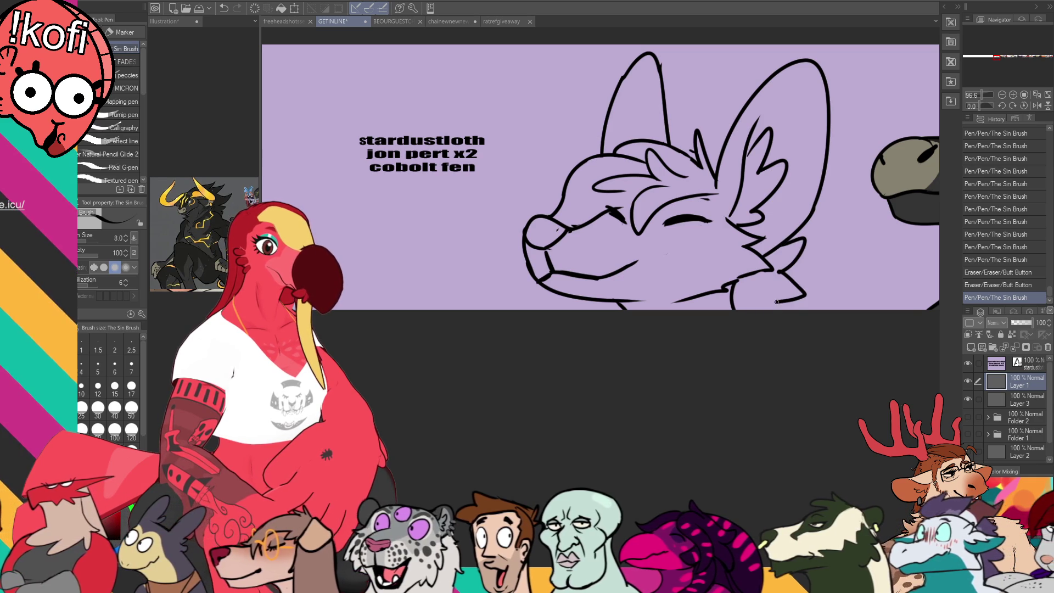
{"action": "key", "text": "e"}
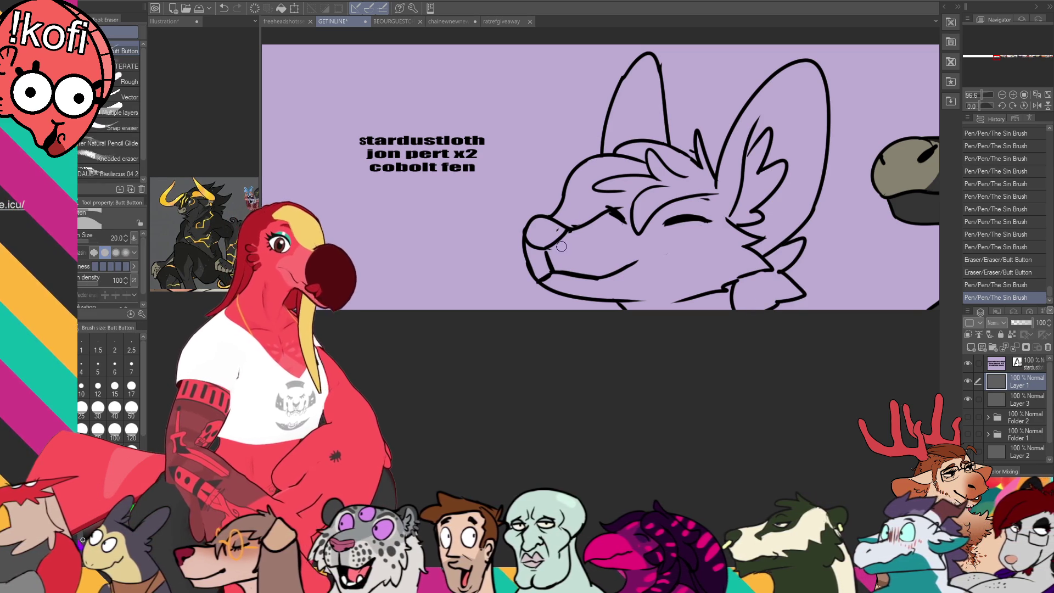
{"action": "left_click_drag", "start_coordinate": [552, 233], "coordinate": [566, 245]}
{"action": "key", "text": "p"}
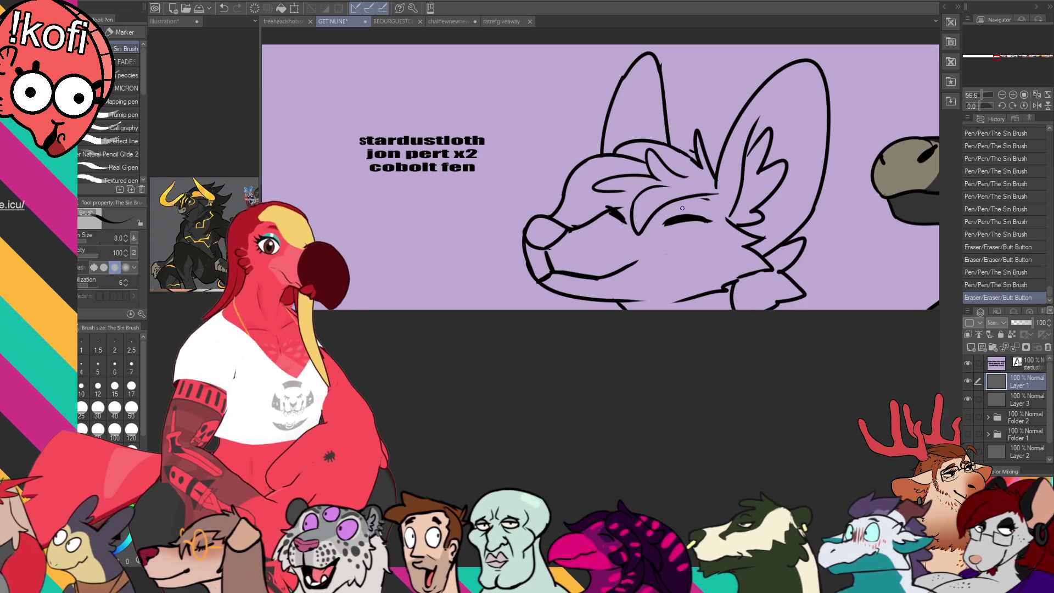
- Add eyelashes to both closed eyes of the fox
{"action": "left_click_drag", "start_coordinate": [605, 216], "coordinate": [611, 208]}
{"action": "left_click_drag", "start_coordinate": [616, 204], "coordinate": [609, 211]}
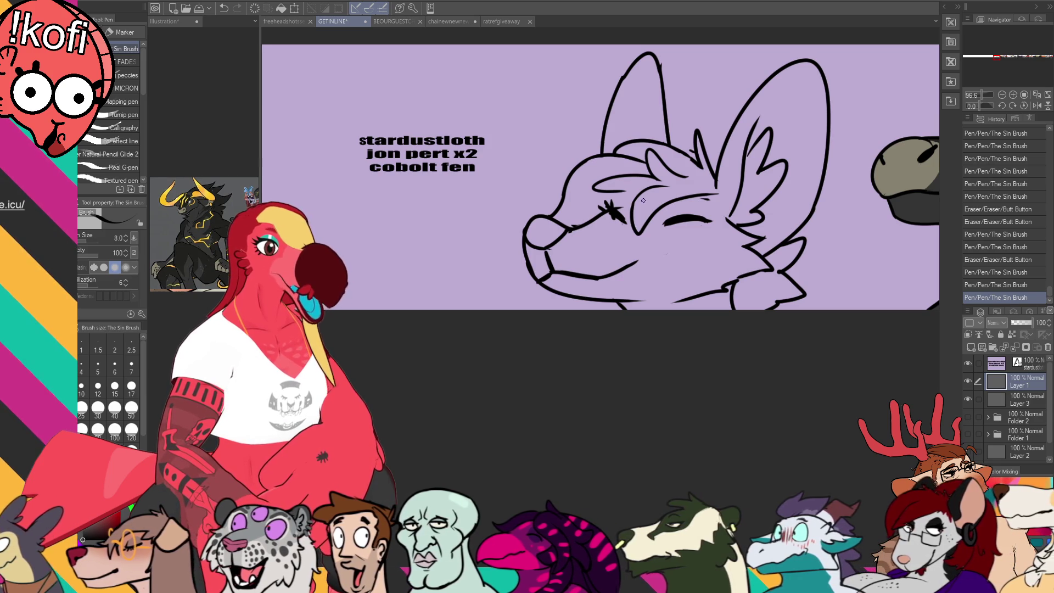
{"action": "key", "text": "ctrl+z"}
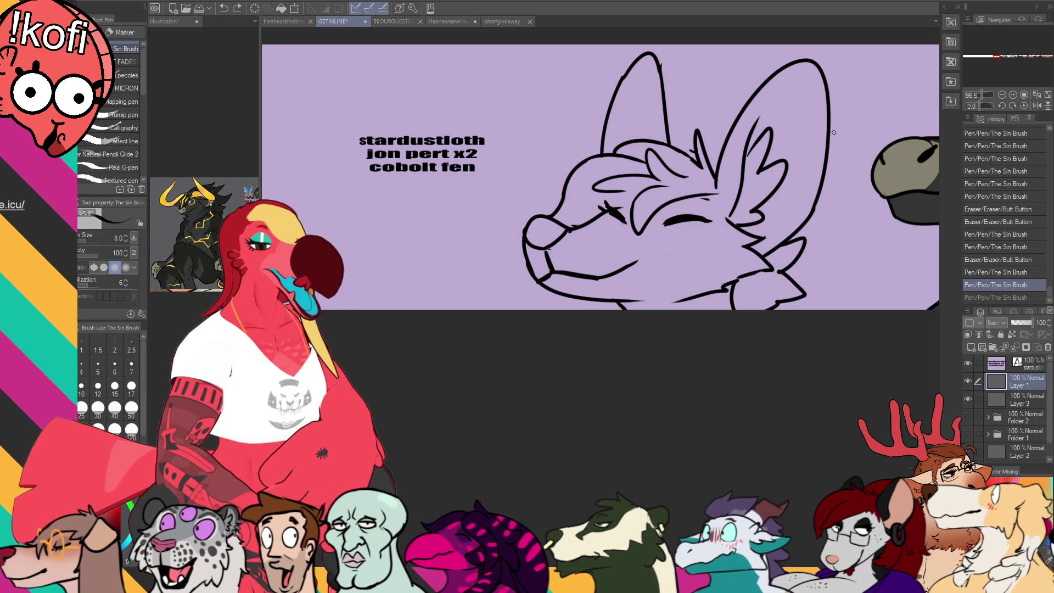
{"action": "left_click_drag", "start_coordinate": [666, 219], "coordinate": [662, 213]}
{"action": "left_click_drag", "start_coordinate": [673, 217], "coordinate": [690, 212]}
- Lasso the whole fox head, nudge it lower and deselect
{"action": "key", "text": "m"}
{"action": "mouse_move", "coordinate": [840, 217]}
{"action": "left_mouse_down"}
{"action": "mouse_move", "coordinate": [523, 327]}
{"action": "mouse_move", "coordinate": [796, 77]}
{"action": "mouse_move", "coordinate": [849, 219]}
{"action": "mouse_move", "coordinate": [796, 235]}
{"action": "left_mouse_up"}
{"action": "key", "text": "k"}
{"action": "key", "text": "ctrl+d"}
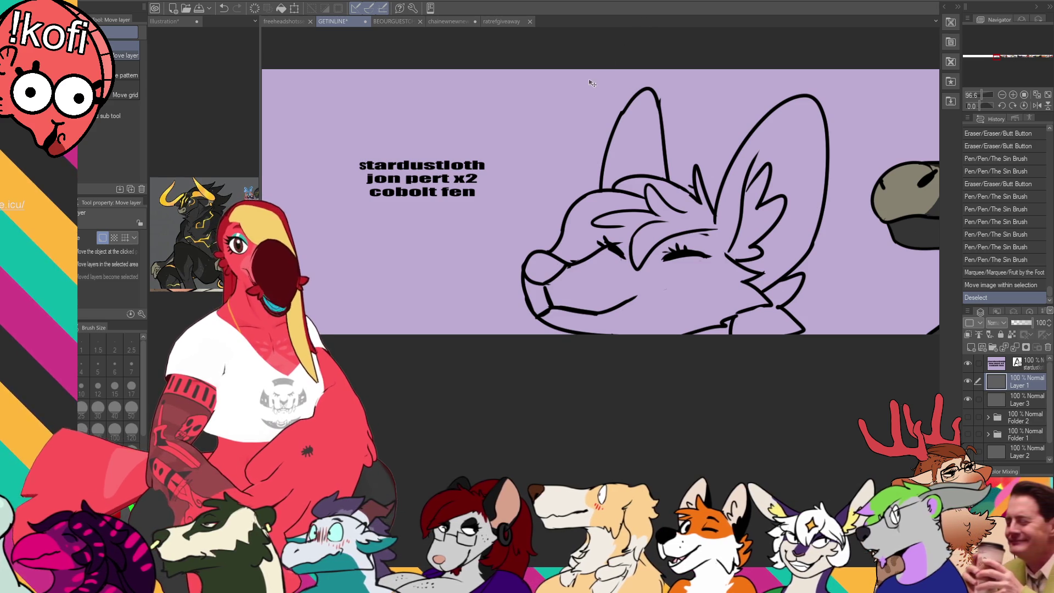
- Zoom and pan to frame the line-art fox head, then switch to the reference illustration document
{"action": "scroll", "coordinate": [684, 177], "scroll_direction": "down", "scroll_amount": 10}
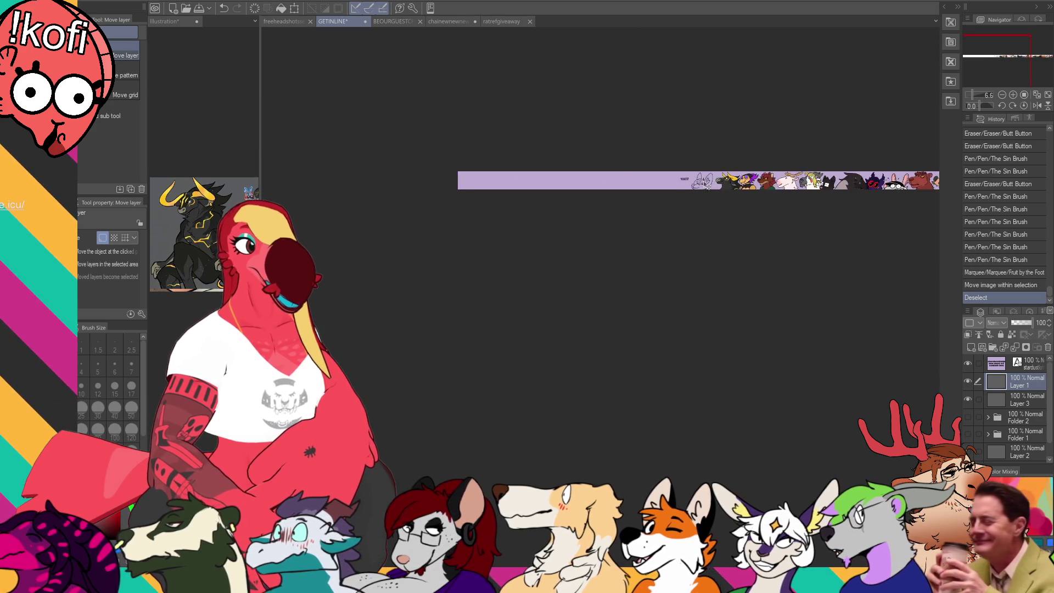
{"action": "scroll", "coordinate": [715, 187], "scroll_direction": "up", "scroll_amount": 7}
{"action": "scroll", "coordinate": [714, 188], "scroll_direction": "up", "scroll_amount": 5}
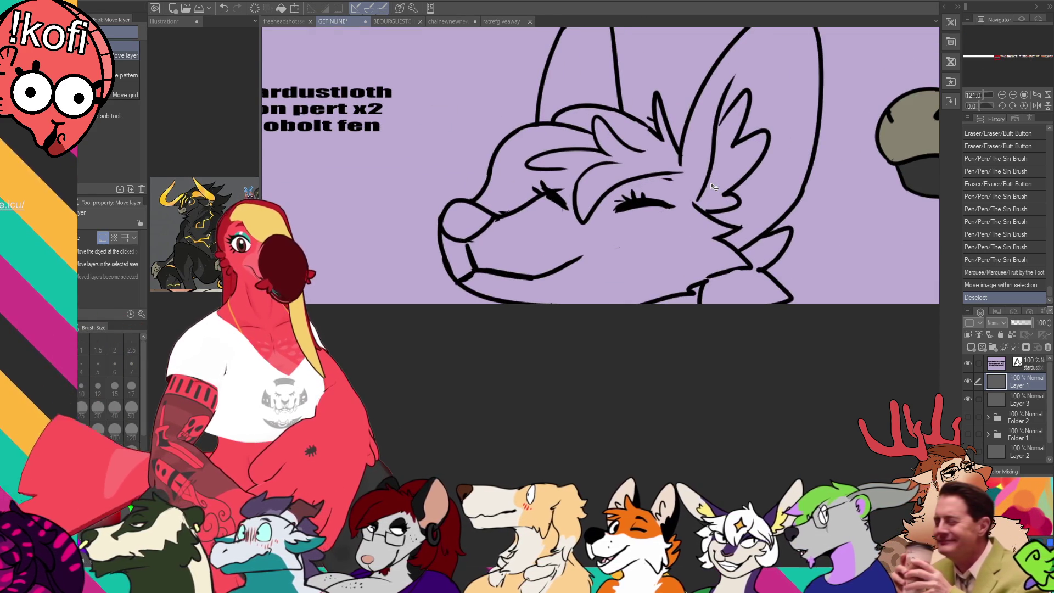
{"action": "mouse_move", "coordinate": [584, 204]}
{"action": "left_mouse_down"}
{"action": "mouse_move", "coordinate": [618, 286]}
{"action": "mouse_move", "coordinate": [837, 299]}
{"action": "left_mouse_up"}
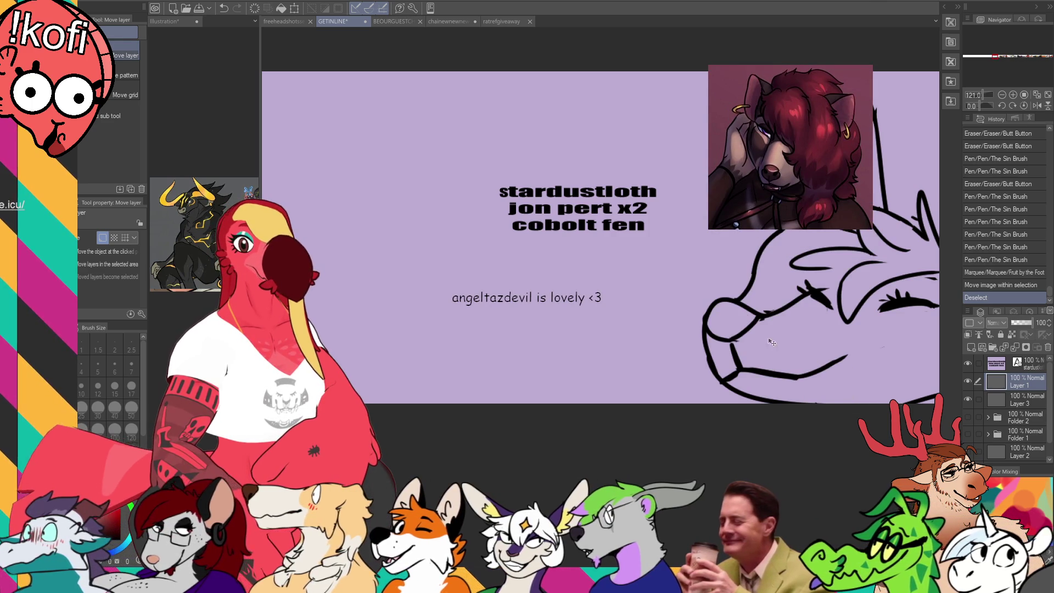
{"action": "left_click_drag", "start_coordinate": [779, 344], "coordinate": [664, 333]}
{"action": "left_click_drag", "start_coordinate": [545, 286], "coordinate": [447, 282]}
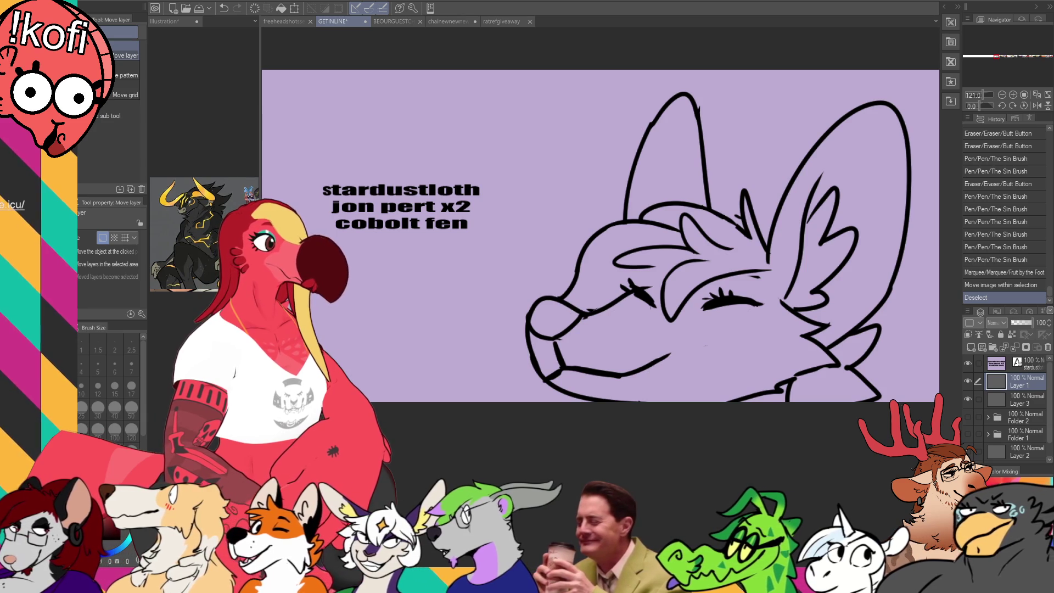
{"action": "key", "text": "ctrl+shift+Tab"}
{"action": "key", "text": "p"}
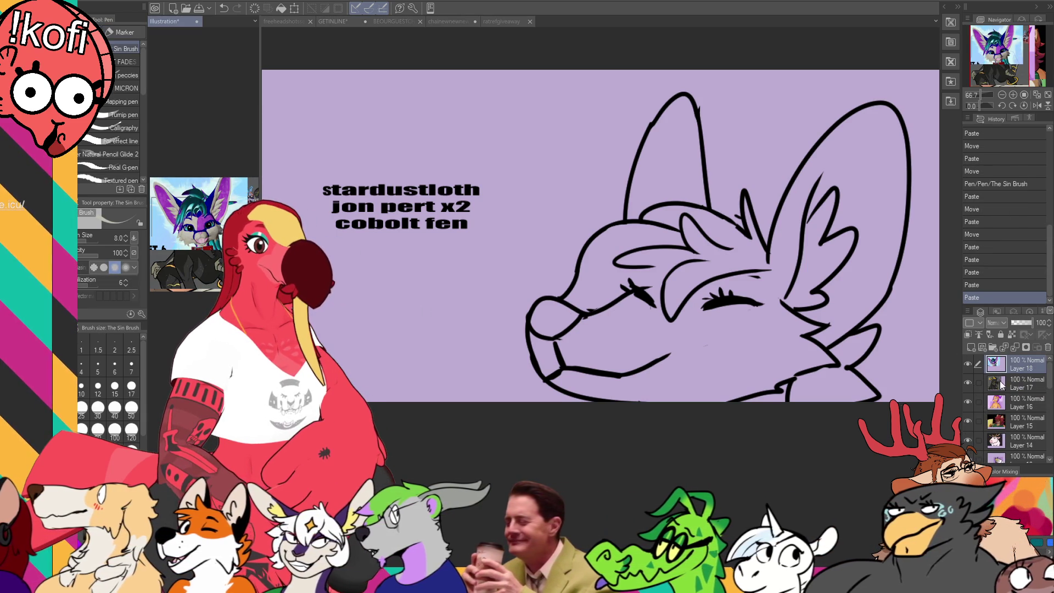
- Back on the banner, bucket-fill the fox head grey including chin gaps, and enlarge the brush to 25
{"action": "key", "text": "ctrl+Tab"}
{"action": "key", "text": "g"}
{"action": "left_click", "coordinate": [776, 387]}
{"action": "left_click", "coordinate": [774, 398]}
{"action": "left_click", "coordinate": [779, 388]}
{"action": "key", "text": "p"}
{"action": "left_click", "coordinate": [785, 380]}
{"action": "key", "text": "bracketright"}
{"action": "key", "text": "bracketright"}
{"action": "key", "text": "bracketright"}
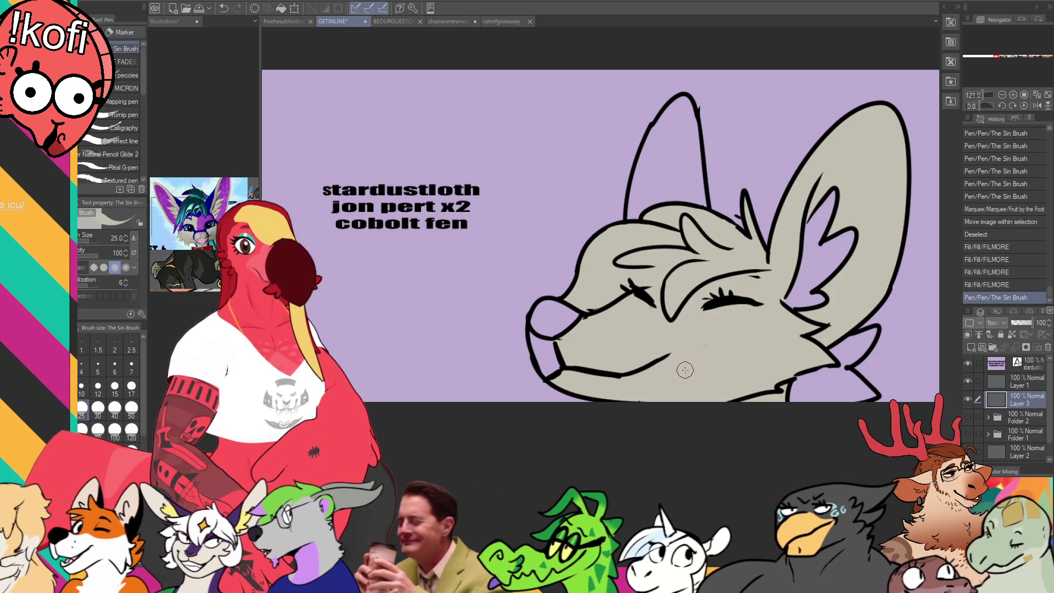
- Fill the remaining head area and left ear interior grey, checking the reference document
{"action": "key", "text": "g"}
{"action": "left_click", "coordinate": [672, 232]}
{"action": "left_click_drag", "start_coordinate": [681, 167], "coordinate": [659, 206]}
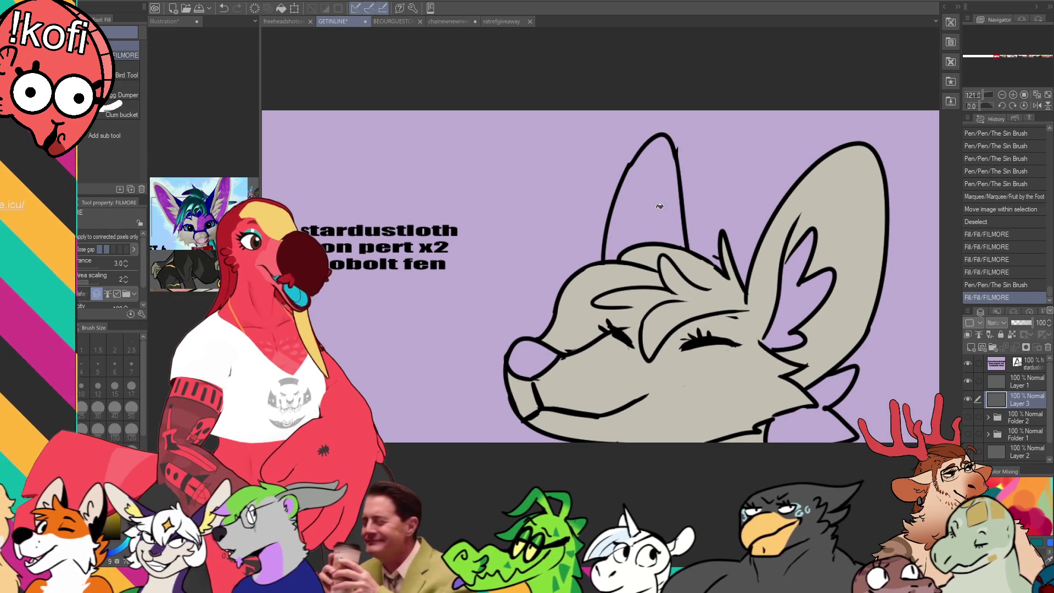
{"action": "left_click", "coordinate": [659, 206]}
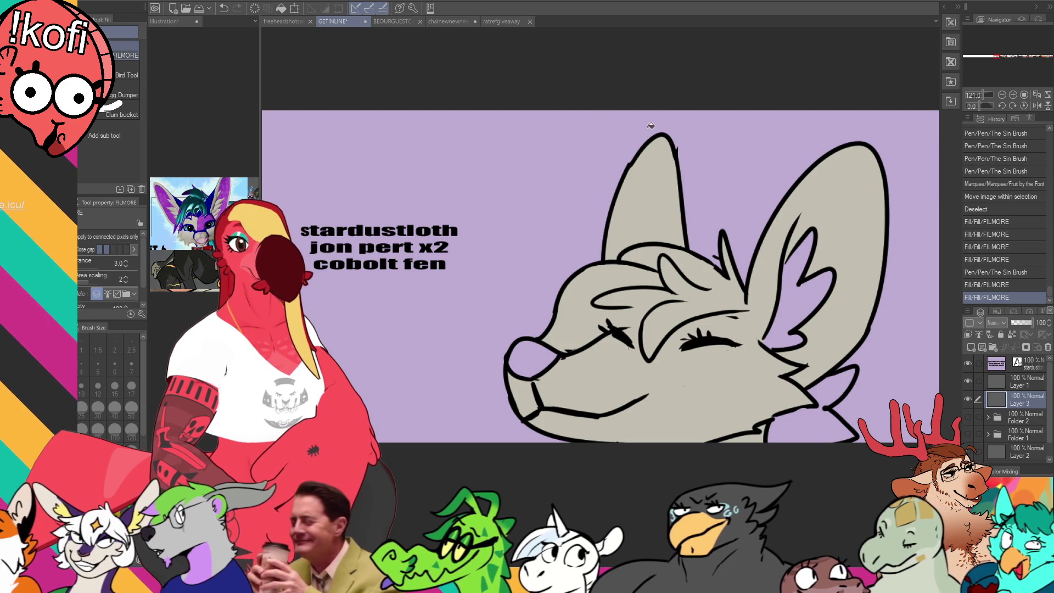
{"action": "key", "text": "p"}
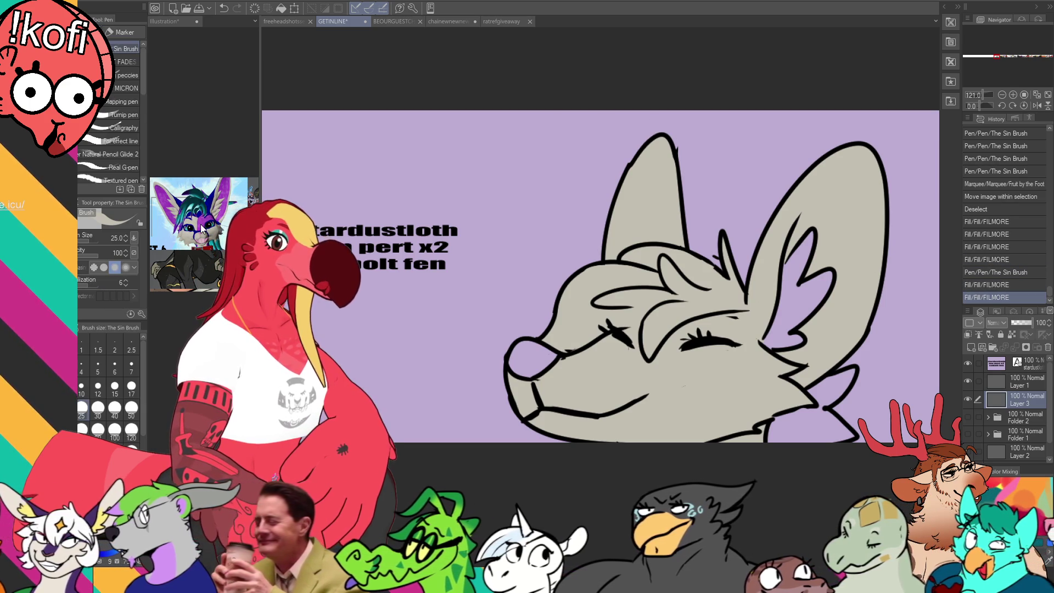
{"action": "left_click", "coordinate": [221, 215]}
{"action": "key", "text": "ctrl+Tab"}
- Select the grey face and paint a long purple stripe under the fox's eyes
{"action": "key", "text": "w"}
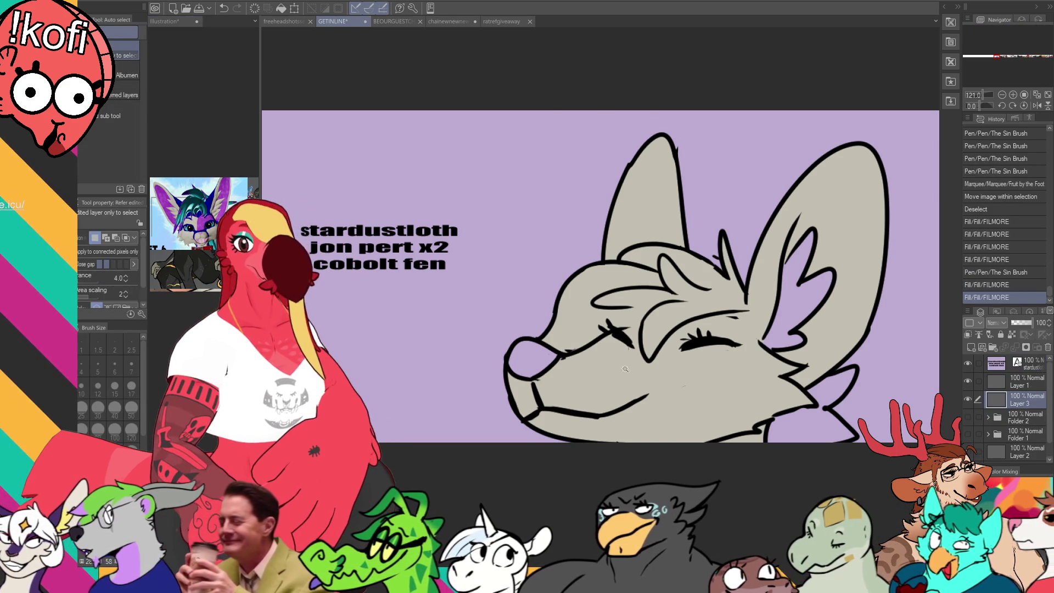
{"action": "left_click", "coordinate": [685, 328]}
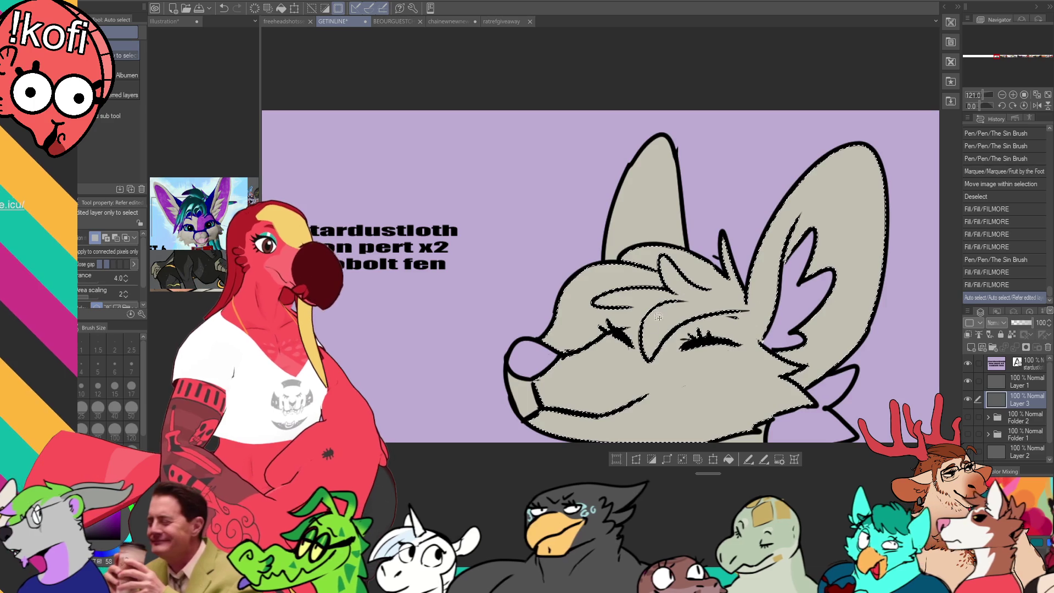
{"action": "key", "text": "p"}
{"action": "left_click_drag", "start_coordinate": [625, 372], "coordinate": [661, 329]}
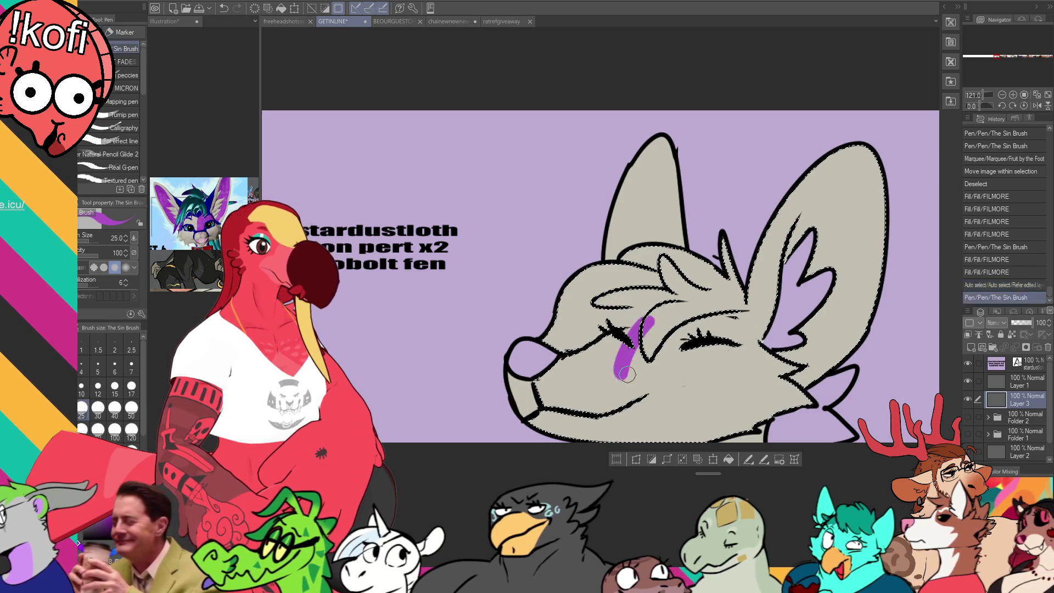
{"action": "key", "text": "ctrl+z"}
{"action": "mouse_move", "coordinate": [625, 361]}
{"action": "left_mouse_down"}
{"action": "mouse_move", "coordinate": [652, 317]}
{"action": "mouse_move", "coordinate": [725, 343]}
{"action": "mouse_move", "coordinate": [755, 341]}
{"action": "left_mouse_up"}
{"action": "key", "text": "ctrl+z"}
{"action": "key", "text": "ctrl+z"}
{"action": "left_click_drag", "start_coordinate": [627, 360], "coordinate": [785, 365]}
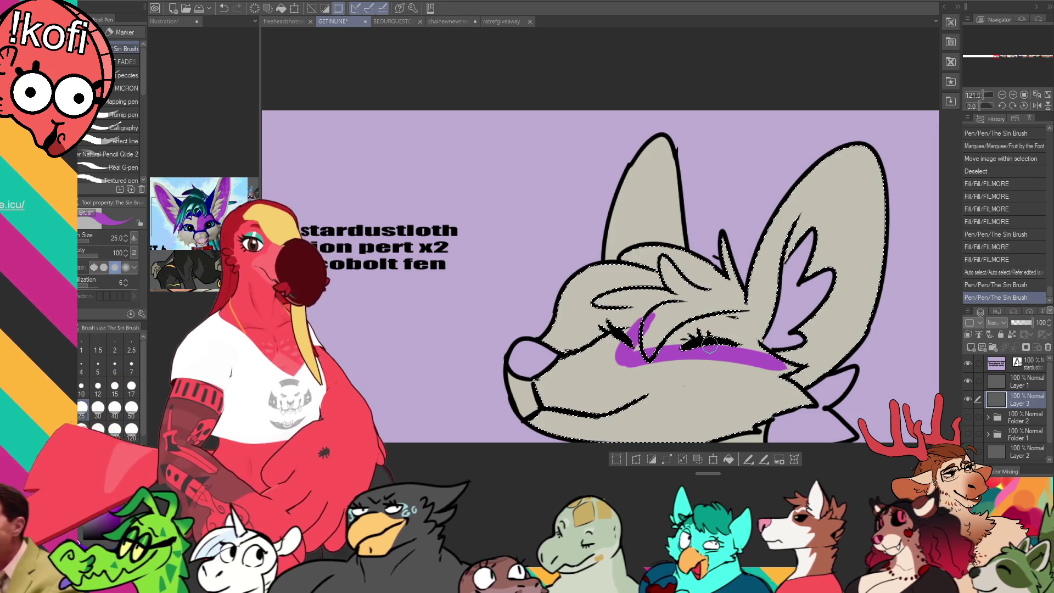
{"action": "key", "text": "ctrl+z"}
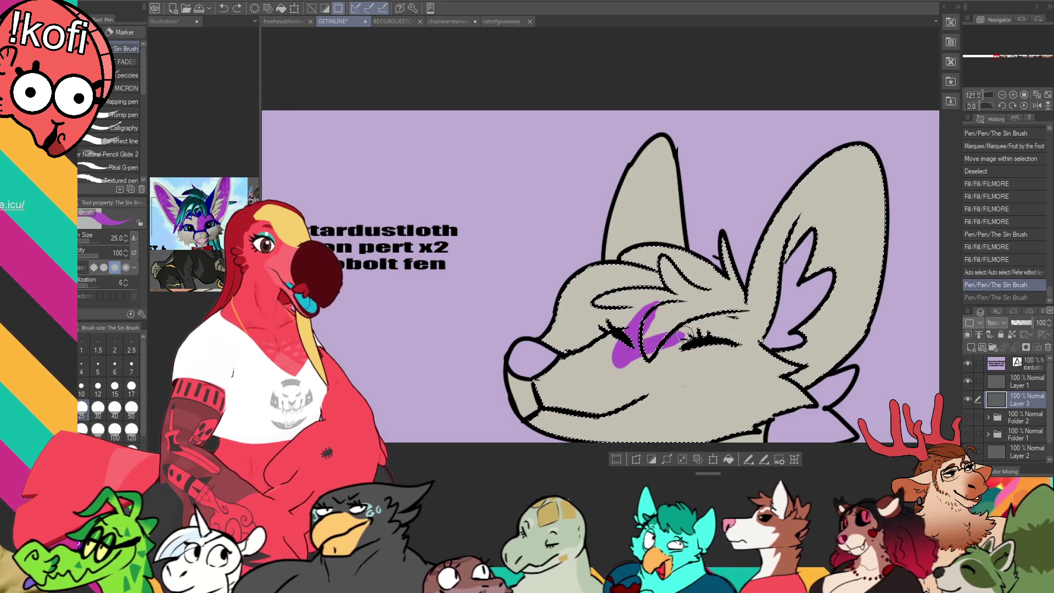
{"action": "key", "text": "ctrl+y"}
- Fill the head fur, ear and hair tufts purple, then repaint grey under the eye
{"action": "key", "text": "g"}
{"action": "key", "text": "g"}
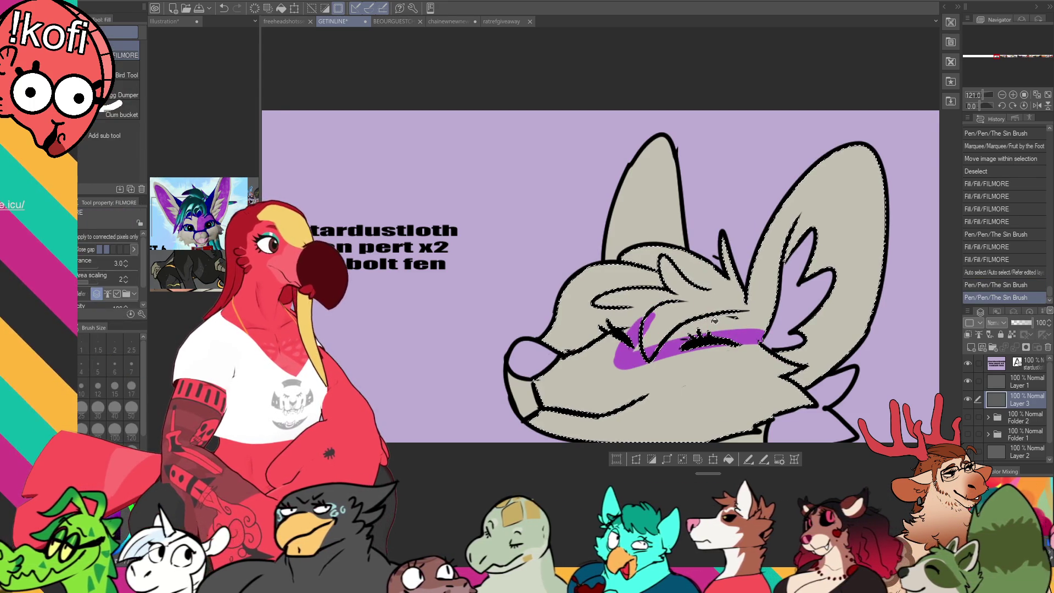
{"action": "left_click", "coordinate": [714, 319]}
{"action": "left_click", "coordinate": [651, 269]}
{"action": "key", "text": "p"}
{"action": "mouse_move", "coordinate": [667, 330]}
{"action": "left_mouse_down"}
{"action": "mouse_move", "coordinate": [629, 354]}
{"action": "mouse_move", "coordinate": [618, 340]}
{"action": "mouse_move", "coordinate": [684, 363]}
{"action": "mouse_move", "coordinate": [780, 357]}
{"action": "left_mouse_up"}
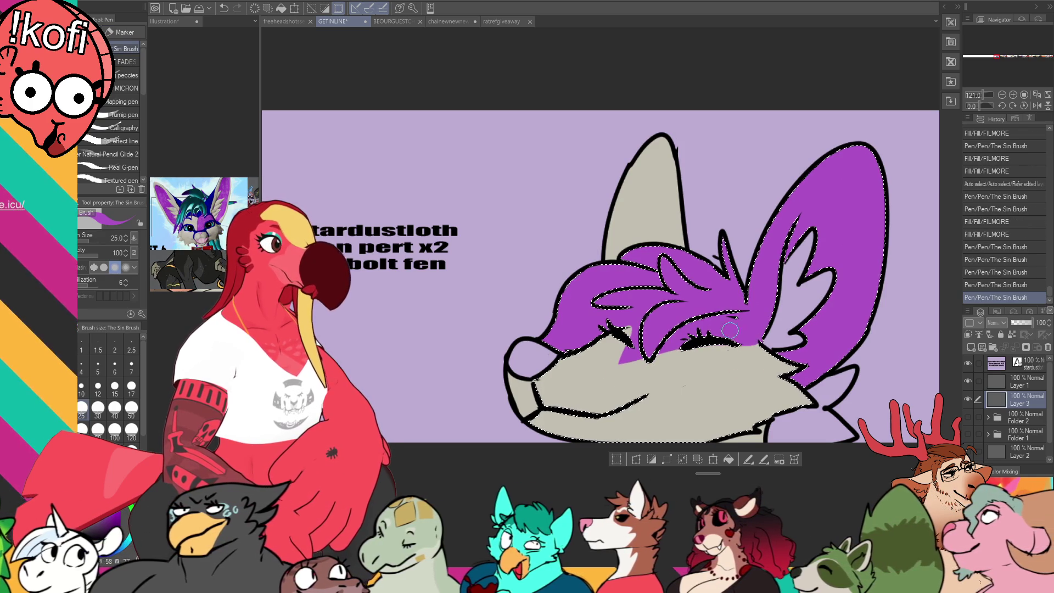
- Check the reference illustration and paint a thick dark blue curved marking on the muzzle
{"action": "left_click", "coordinate": [164, 21]}
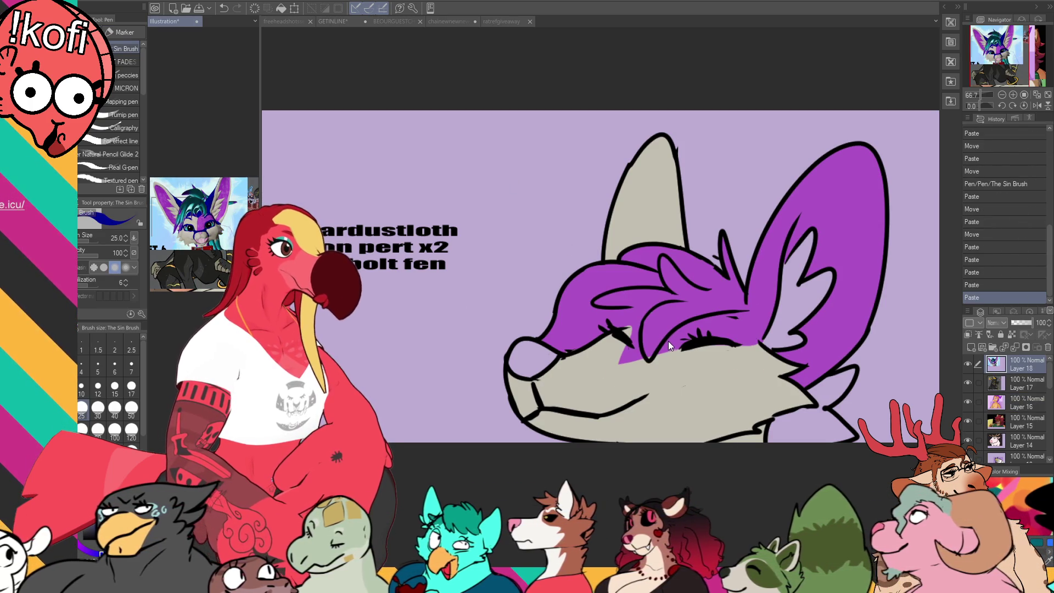
{"action": "key", "text": "ctrl+Tab"}
{"action": "left_click_drag", "start_coordinate": [583, 360], "coordinate": [612, 417]}
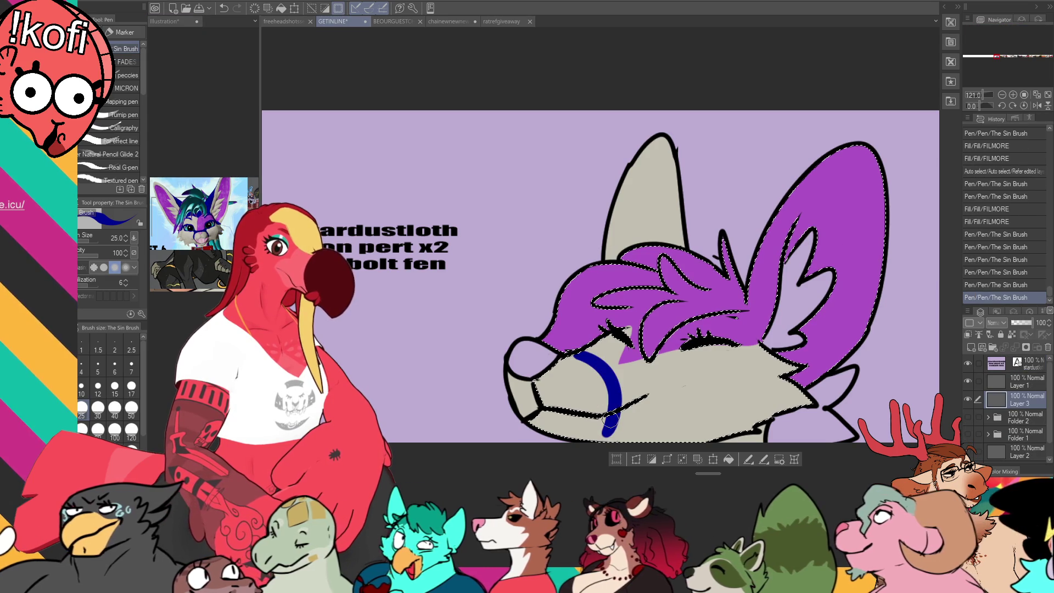
{"action": "key", "text": "ctrl+z"}
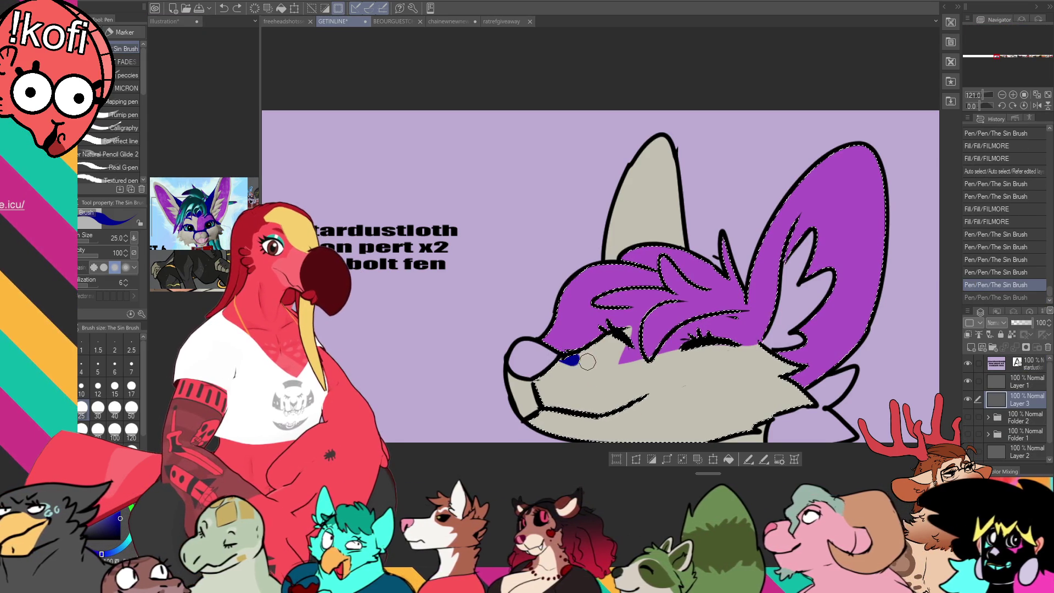
{"action": "left_click_drag", "start_coordinate": [565, 357], "coordinate": [614, 414]}
{"action": "left_click_drag", "start_coordinate": [588, 356], "coordinate": [626, 361]}
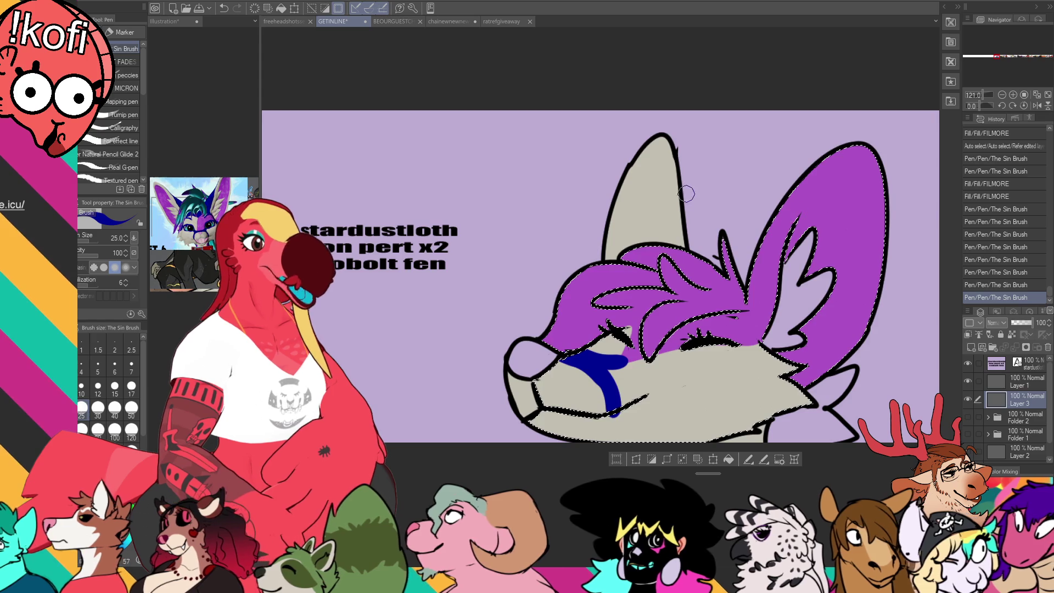
- Paint a dark blue band along the inner edge of the fox's large right ear
{"action": "key", "text": "w"}
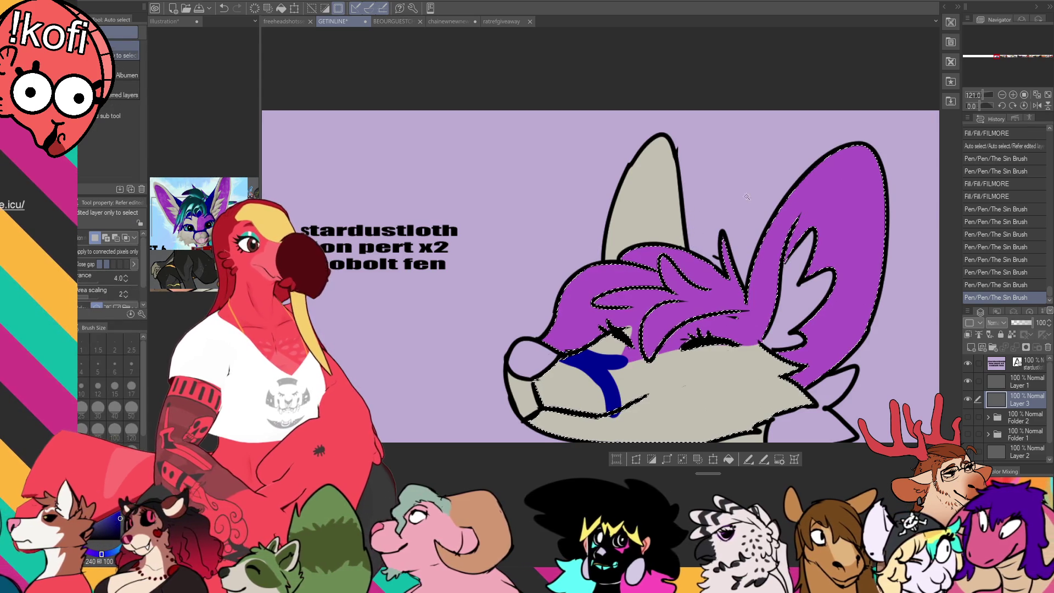
{"action": "left_click", "coordinate": [687, 213]}
{"action": "key", "text": "p"}
{"action": "left_click_drag", "start_coordinate": [758, 261], "coordinate": [758, 346]}
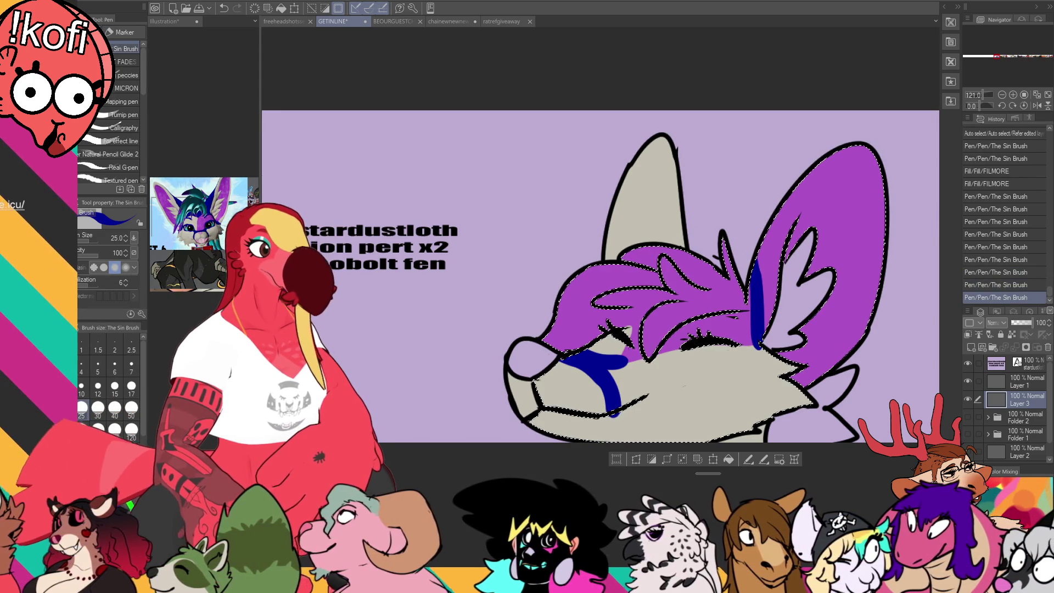
{"action": "mouse_move", "coordinate": [762, 262]}
{"action": "left_mouse_down"}
{"action": "mouse_move", "coordinate": [759, 340]}
{"action": "mouse_move", "coordinate": [767, 234]}
{"action": "left_mouse_up"}
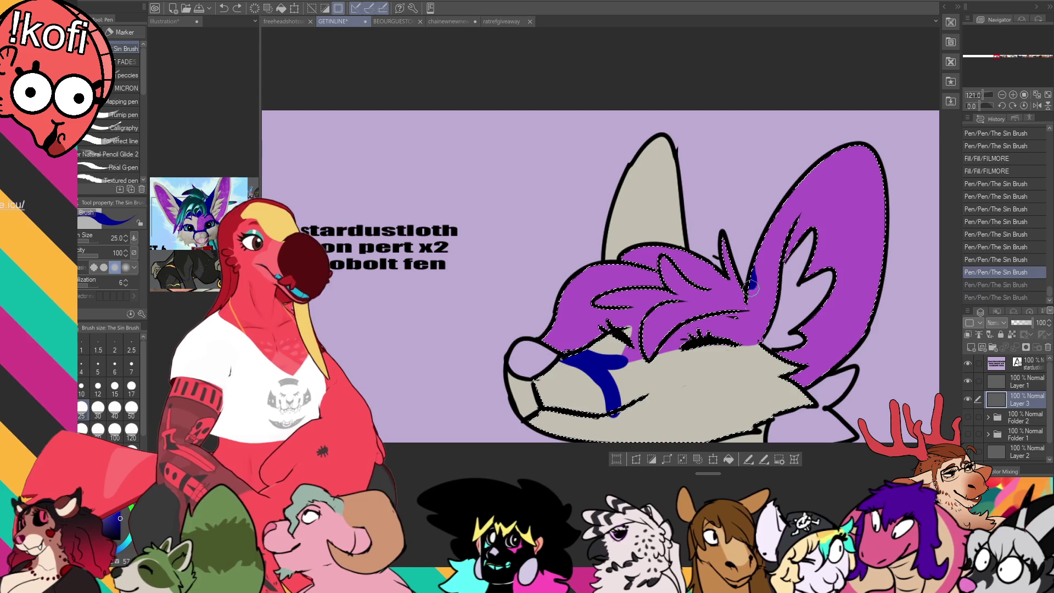
{"action": "left_click_drag", "start_coordinate": [767, 285], "coordinate": [757, 340]}
{"action": "left_click_drag", "start_coordinate": [768, 277], "coordinate": [771, 304]}
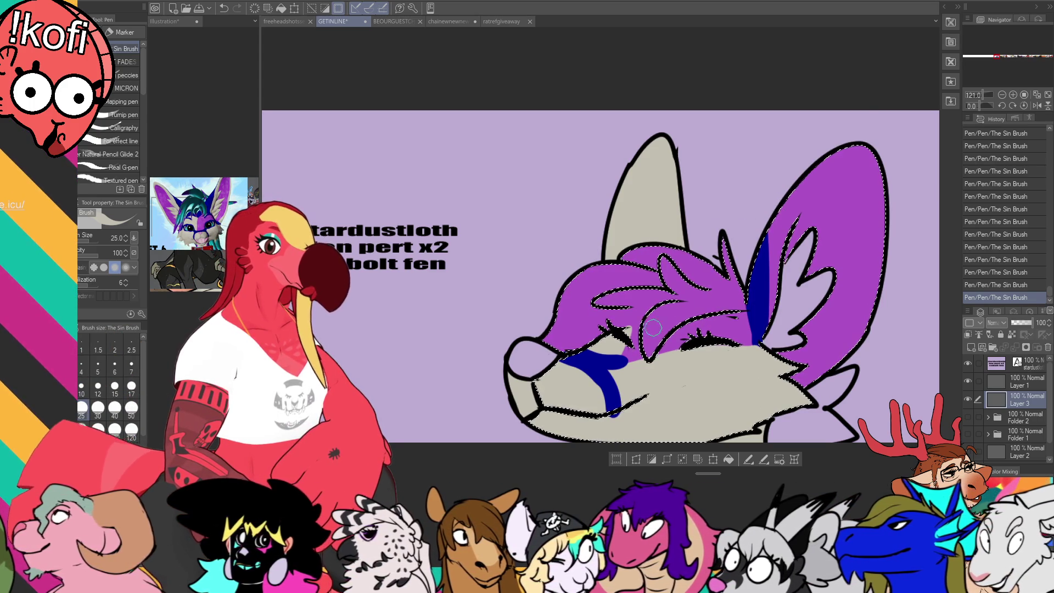
- Touch up the muzzle and eye area with grey strokes along the blue marking
{"action": "left_click", "coordinate": [619, 387], "text": "alt"}
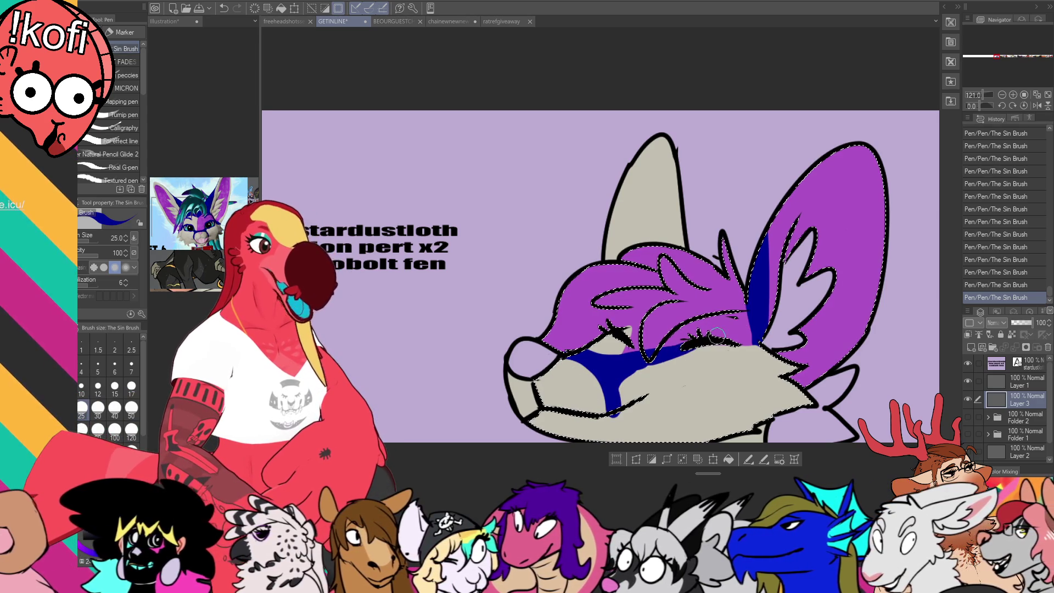
{"action": "key", "text": "ctrl+z"}
{"action": "key", "text": "ctrl+z"}
{"action": "left_click", "coordinate": [644, 385], "text": "alt"}
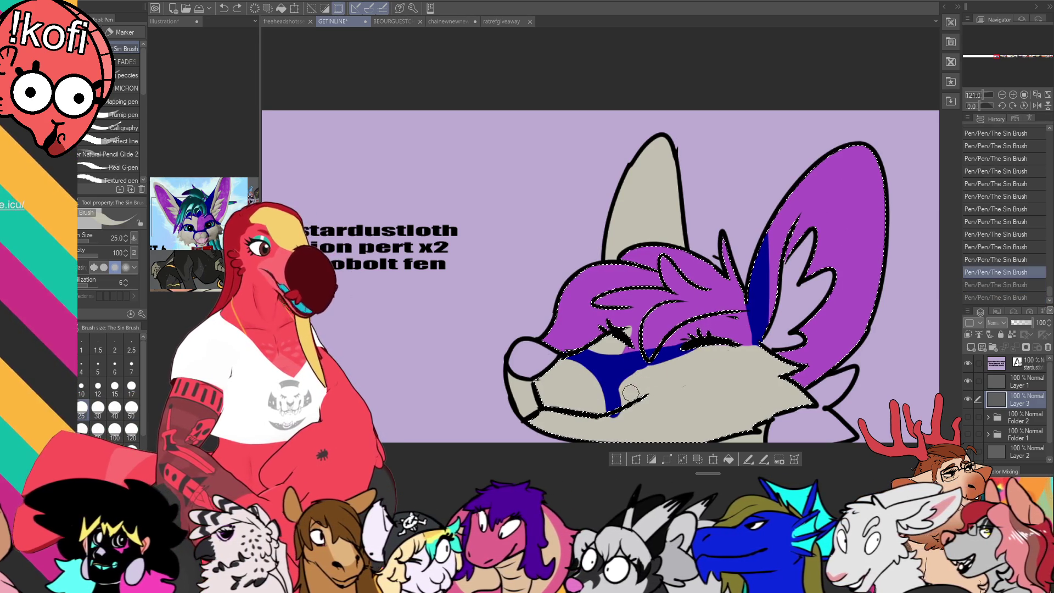
{"action": "left_click", "coordinate": [643, 384]}
{"action": "key", "text": "ctrl+z"}
{"action": "left_click_drag", "start_coordinate": [636, 383], "coordinate": [654, 376]}
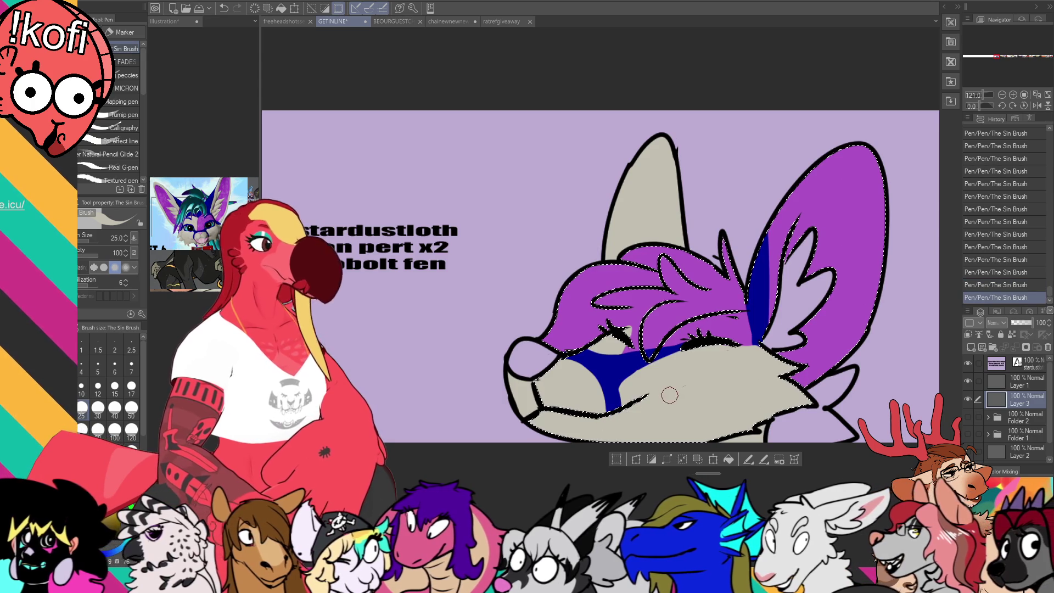
{"action": "key", "text": "ctrl+z"}
{"action": "left_click_drag", "start_coordinate": [612, 407], "coordinate": [634, 403]}
{"action": "left_click", "coordinate": [618, 368], "text": "alt"}
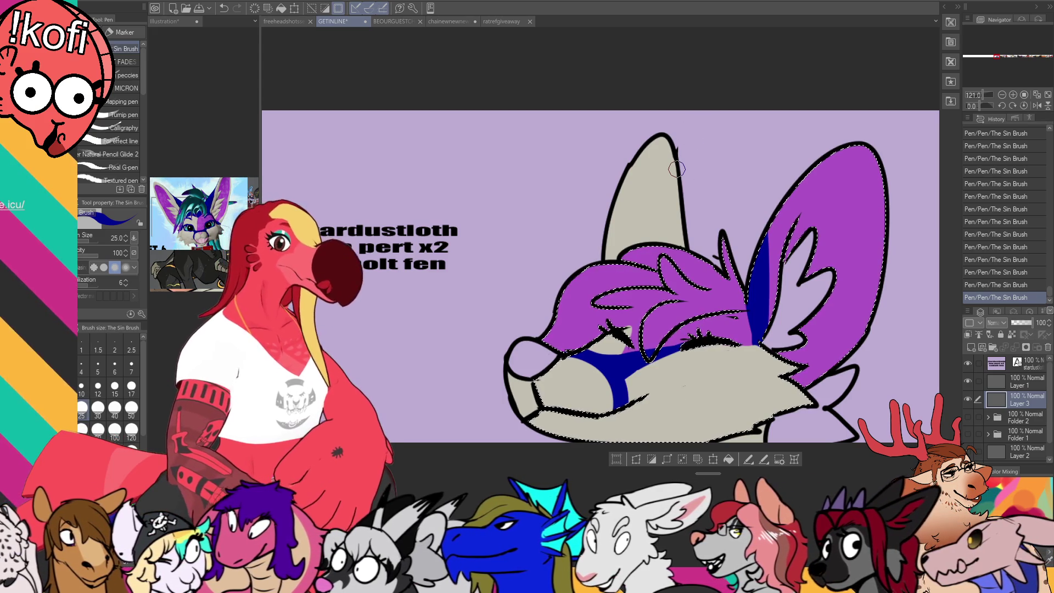
{"action": "left_click", "coordinate": [601, 345], "text": "alt"}
{"action": "left_click_drag", "start_coordinate": [614, 347], "coordinate": [622, 344]}
- Sample the grey face colour, undo and redo the last stroke, and view the Illustration reference
{"action": "left_click", "coordinate": [693, 283], "text": "alt"}
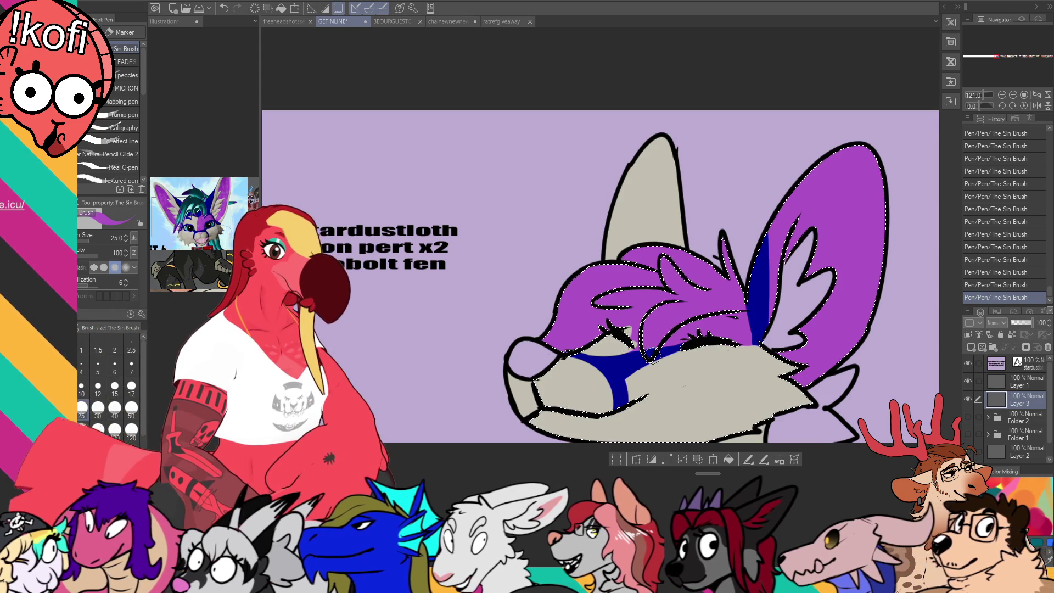
{"action": "left_click", "coordinate": [624, 337], "text": "alt"}
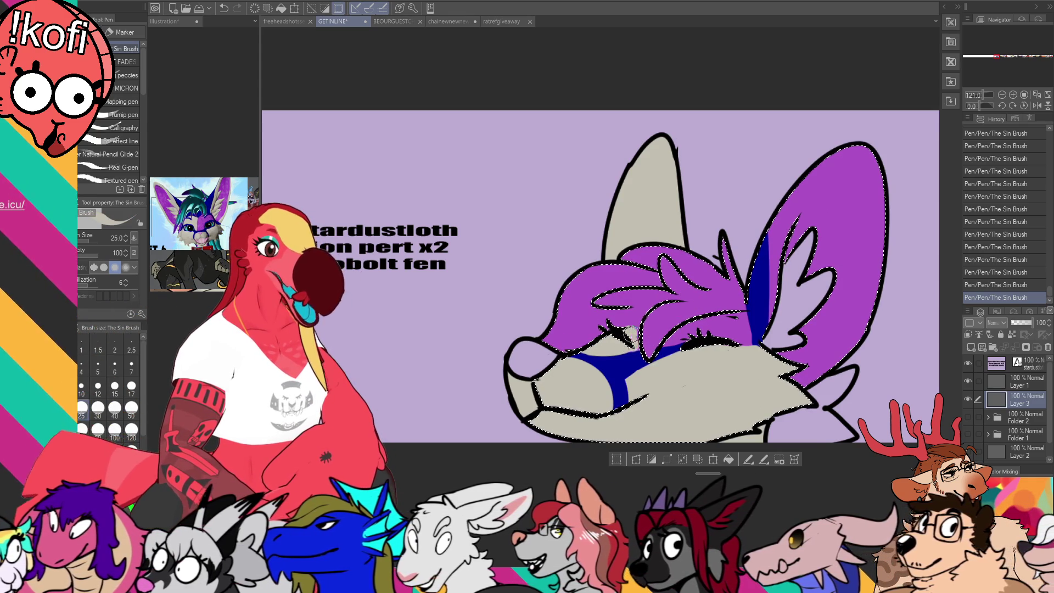
{"action": "key", "text": "ctrl+z"}
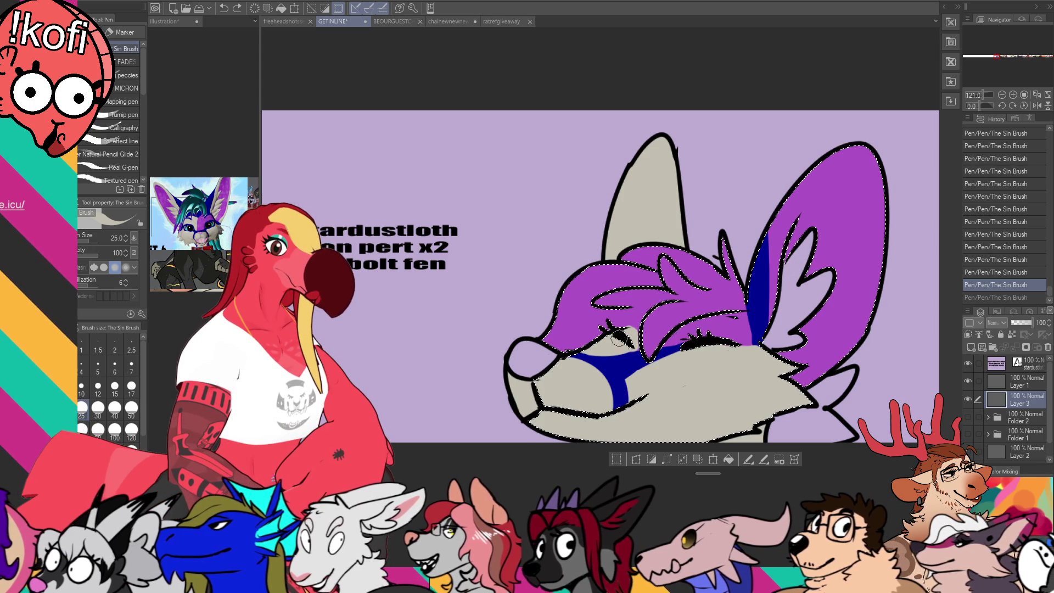
{"action": "key", "text": "ctrl+y"}
{"action": "key", "text": "ctrl+shift+Tab"}
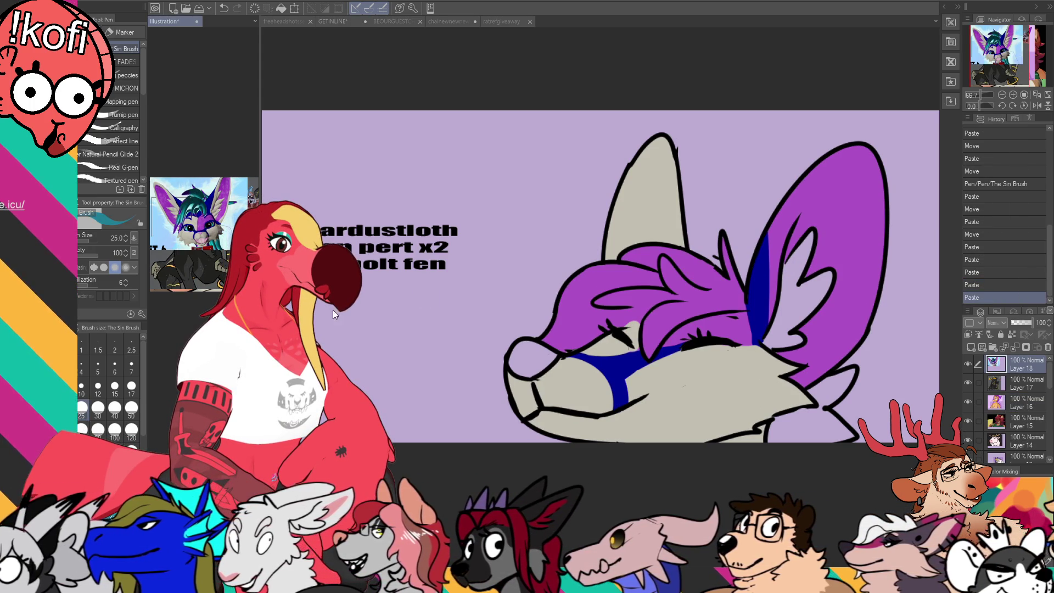
- Fill the fox's hair dark teal and lay a teal gradient across it
{"action": "key", "text": "ctrl+Tab"}
{"action": "key", "text": "g"}
{"action": "left_click", "coordinate": [733, 288]}
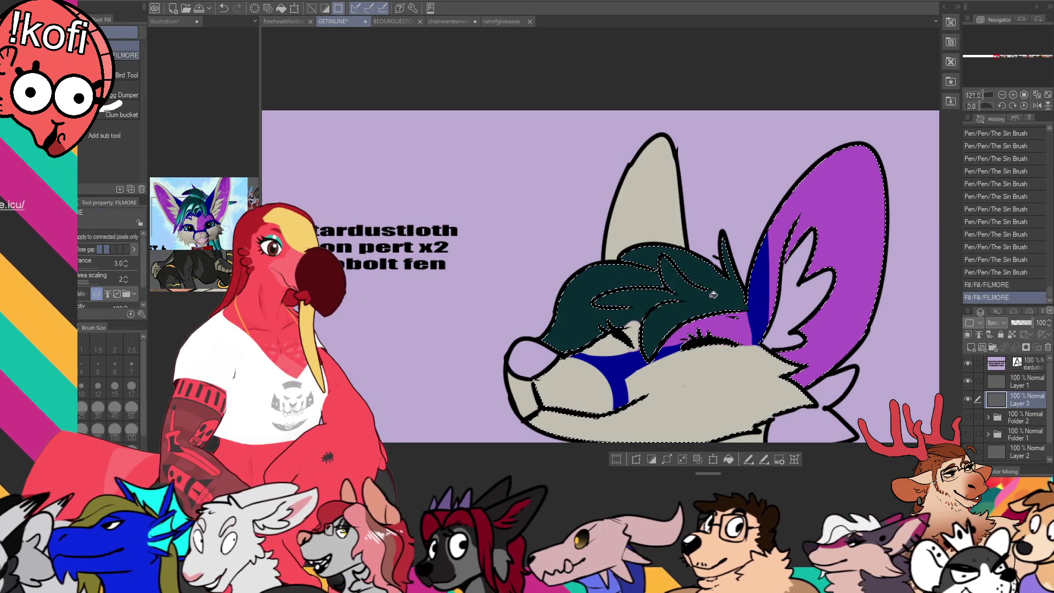
{"action": "key", "text": "p"}
{"action": "left_click", "coordinate": [686, 282]}
{"action": "left_click", "coordinate": [685, 282]}
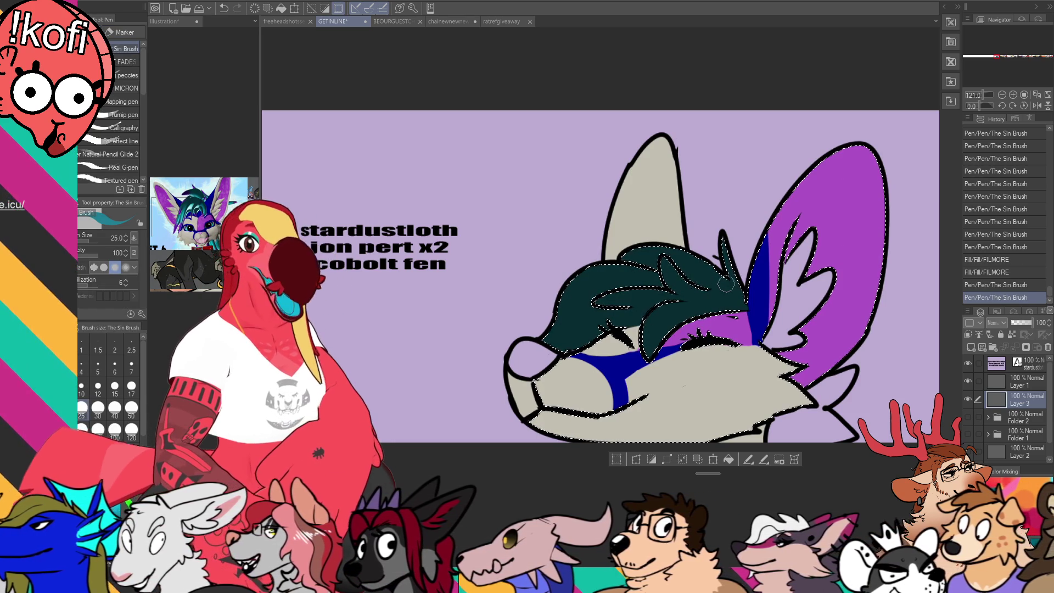
{"action": "key", "text": "ctrl+d"}
{"action": "key", "text": "w"}
{"action": "left_click", "coordinate": [687, 305]}
{"action": "key", "text": "g"}
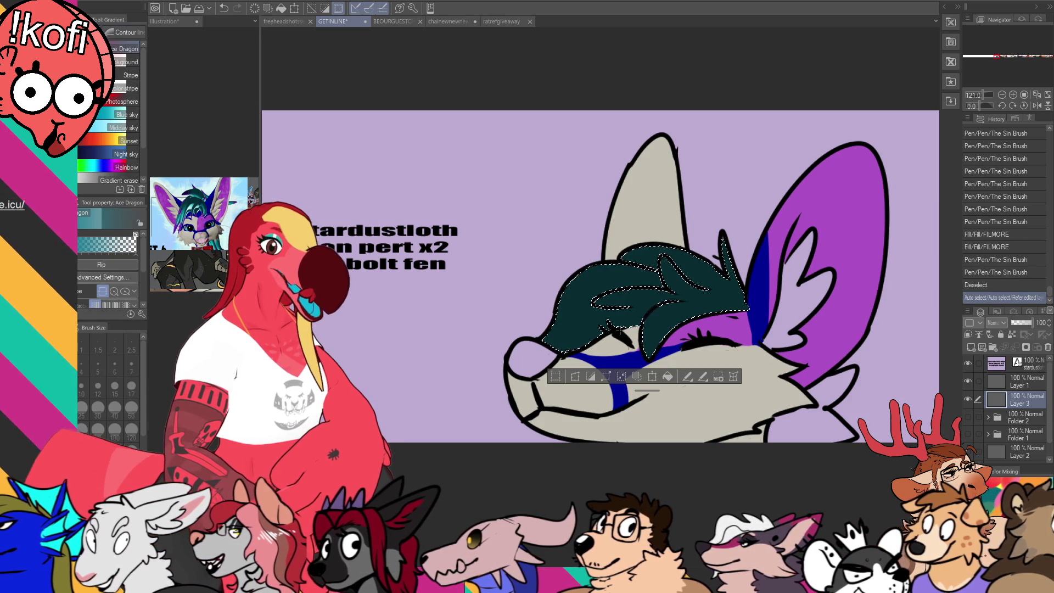
{"action": "left_click_drag", "start_coordinate": [631, 264], "coordinate": [671, 282]}
{"action": "key", "text": "ctrl+d"}
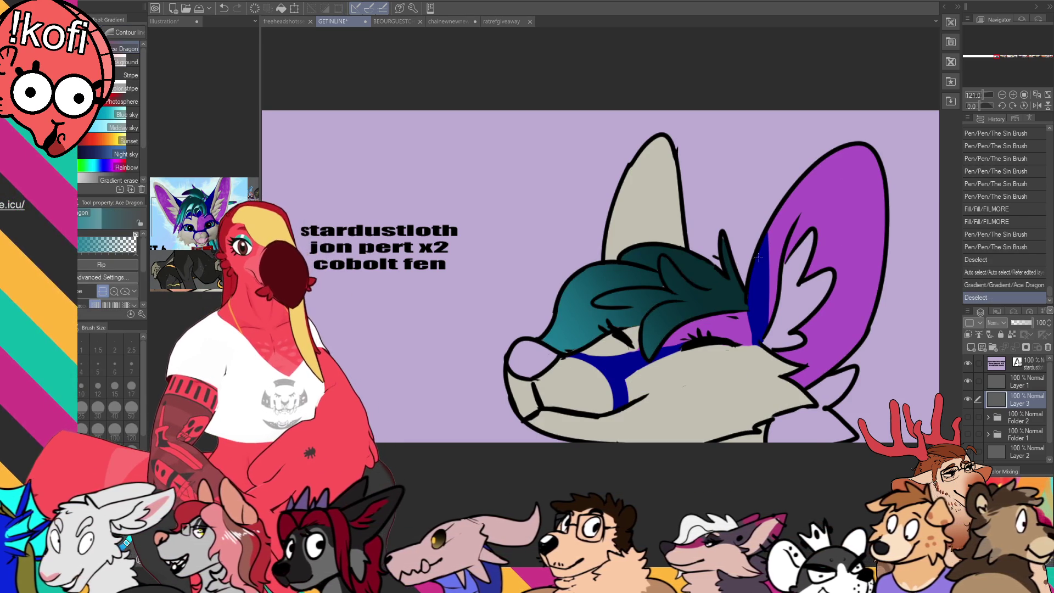
{"action": "key", "text": "p"}
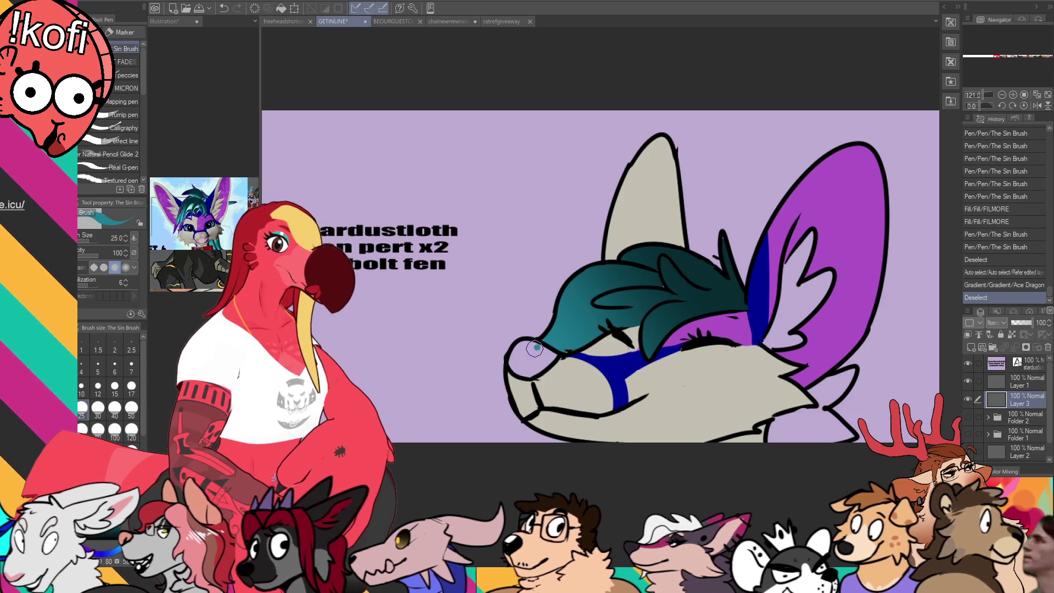
- Add teal highlight strokes across the hair and near the muzzle
{"action": "left_click_drag", "start_coordinate": [554, 354], "coordinate": [535, 351]}
{"action": "left_click_drag", "start_coordinate": [609, 326], "coordinate": [577, 345]}
{"action": "left_click_drag", "start_coordinate": [642, 292], "coordinate": [598, 306]}
{"action": "mouse_move", "coordinate": [678, 295]}
{"action": "left_mouse_down"}
{"action": "mouse_move", "coordinate": [631, 313]}
{"action": "mouse_move", "coordinate": [637, 360]}
{"action": "left_mouse_up"}
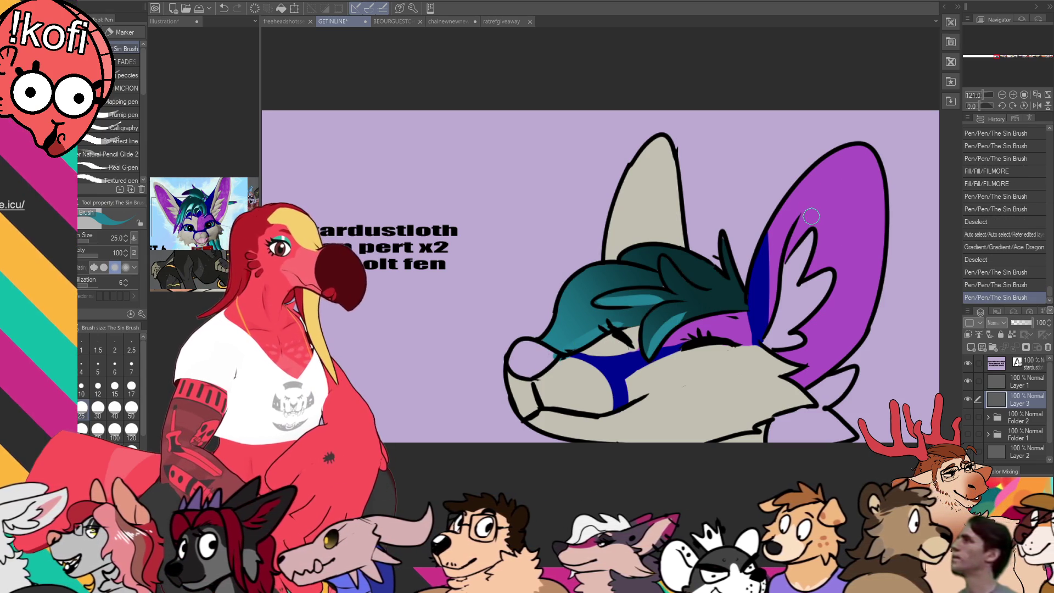
- Paint grey over the upper inner-ear blue band to narrow it
{"action": "left_click_drag", "start_coordinate": [763, 267], "coordinate": [761, 282]}
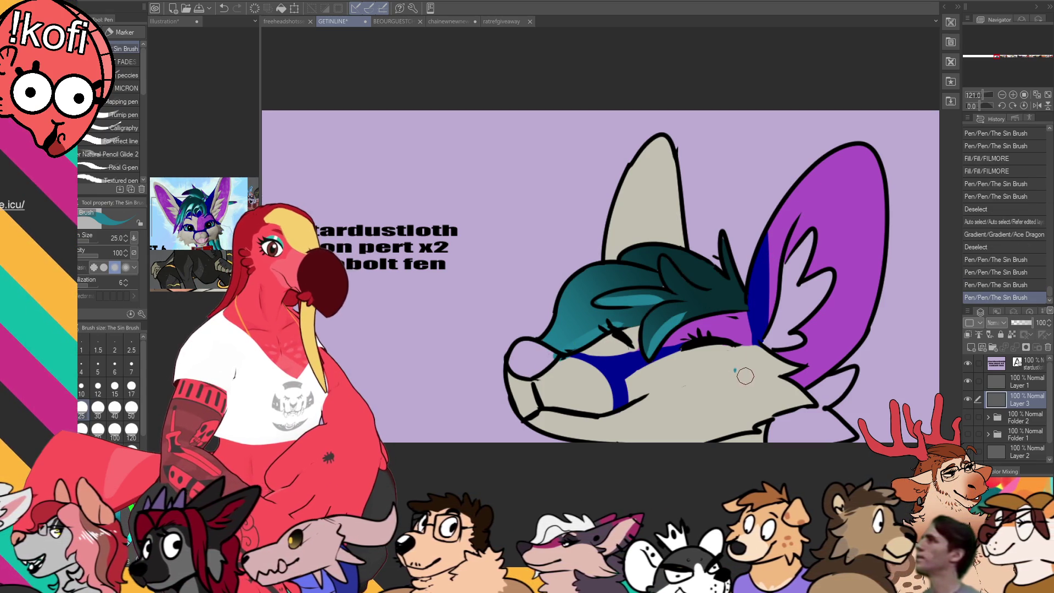
{"action": "left_click", "coordinate": [741, 377], "text": "alt"}
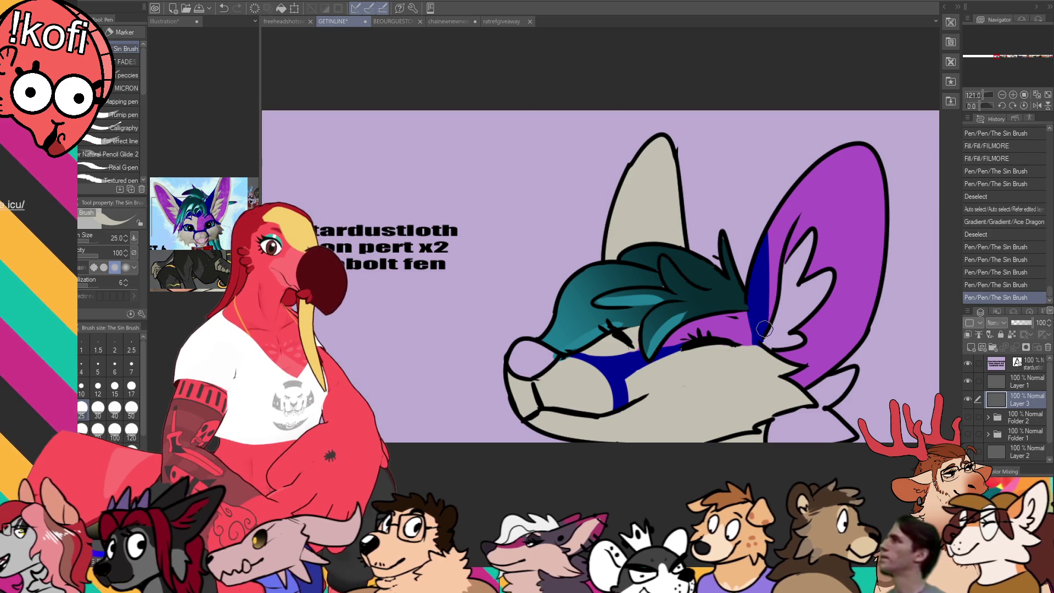
{"action": "left_click_drag", "start_coordinate": [763, 324], "coordinate": [798, 195]}
{"action": "left_click_drag", "start_coordinate": [770, 278], "coordinate": [783, 217]}
{"action": "left_click", "coordinate": [758, 250], "text": "alt"}
{"action": "left_click_drag", "start_coordinate": [760, 343], "coordinate": [752, 271]}
{"action": "key", "text": "ctrl+z"}
{"action": "left_click", "coordinate": [753, 284], "text": "alt"}
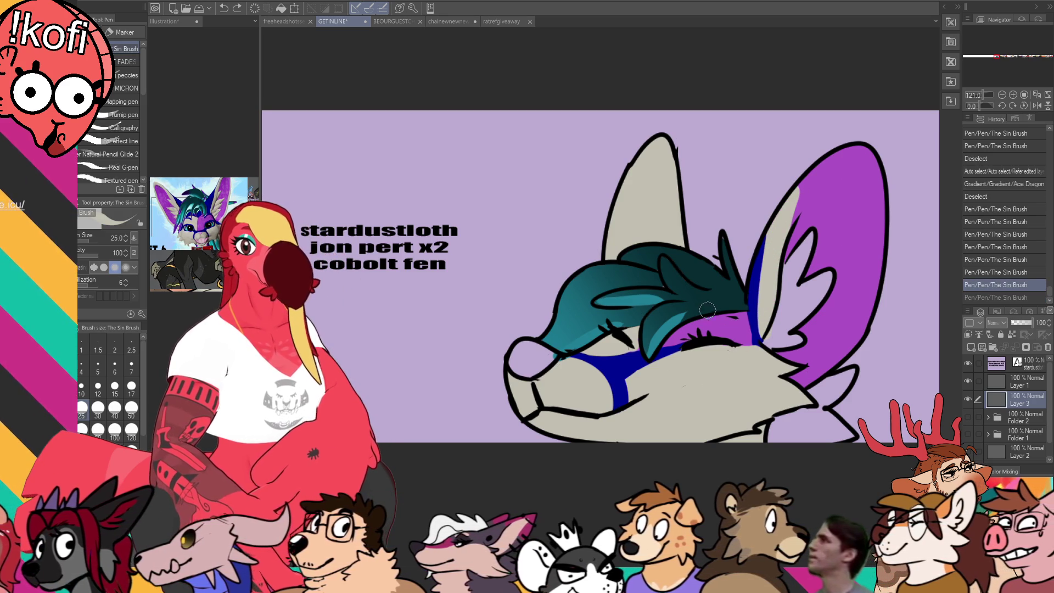
- Paint grey along the ear's inner edge and add small teal strokes on the hair
{"action": "mouse_move", "coordinate": [785, 211]}
{"action": "left_mouse_down"}
{"action": "mouse_move", "coordinate": [826, 164]}
{"action": "mouse_move", "coordinate": [819, 204]}
{"action": "left_mouse_up"}
{"action": "left_click", "coordinate": [843, 189], "text": "alt"}
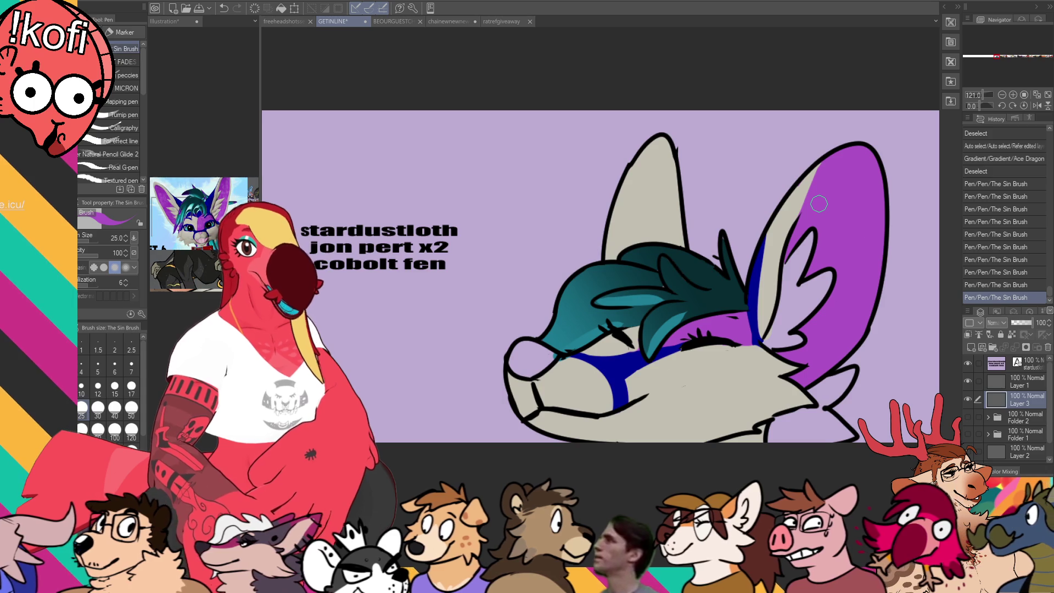
{"action": "left_click", "coordinate": [674, 284], "text": "alt"}
{"action": "left_click_drag", "start_coordinate": [673, 284], "coordinate": [666, 281]}
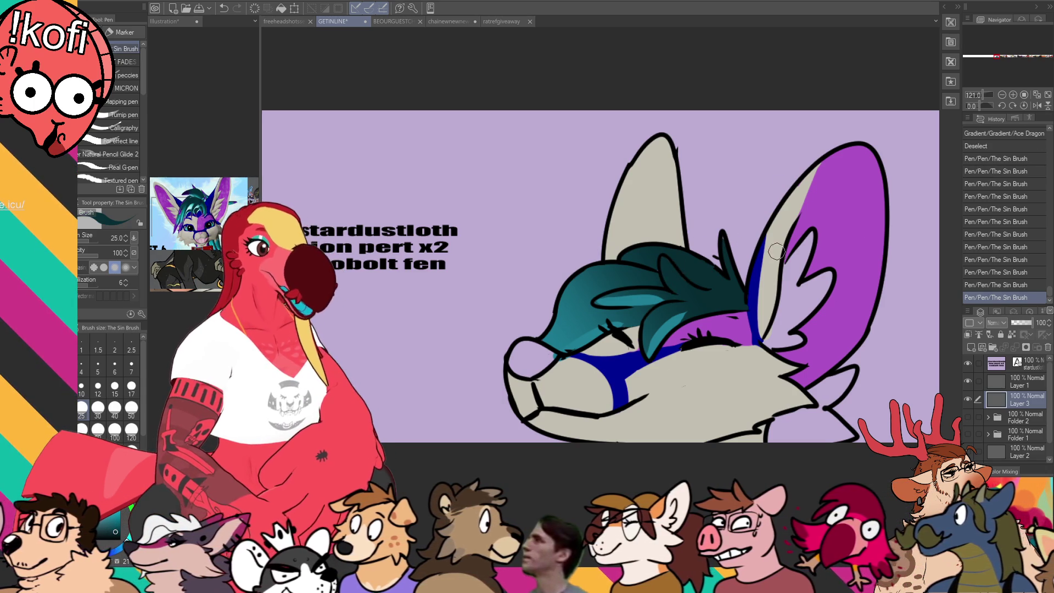
{"action": "left_click_drag", "start_coordinate": [807, 181], "coordinate": [804, 159]}
{"action": "key", "text": "ctrl+z"}
- Select the left inner ear and paint it dark blue
{"action": "left_click", "coordinate": [847, 214], "text": "alt"}
{"action": "left_click", "coordinate": [753, 271], "text": "alt"}
{"action": "left_click", "coordinate": [659, 231]}
{"action": "mouse_move", "coordinate": [626, 258]}
{"action": "left_mouse_down"}
{"action": "mouse_move", "coordinate": [665, 135]}
{"action": "mouse_move", "coordinate": [640, 165]}
{"action": "mouse_move", "coordinate": [665, 158]}
{"action": "mouse_move", "coordinate": [678, 242]}
{"action": "mouse_move", "coordinate": [686, 197]}
{"action": "left_mouse_up"}
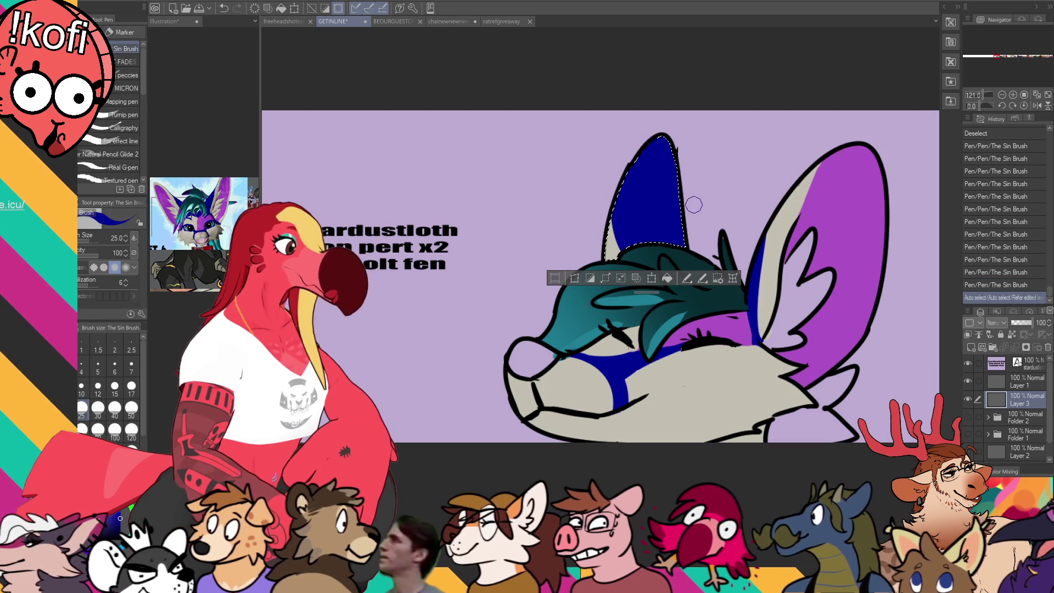
{"action": "key", "text": "ctrl+d"}
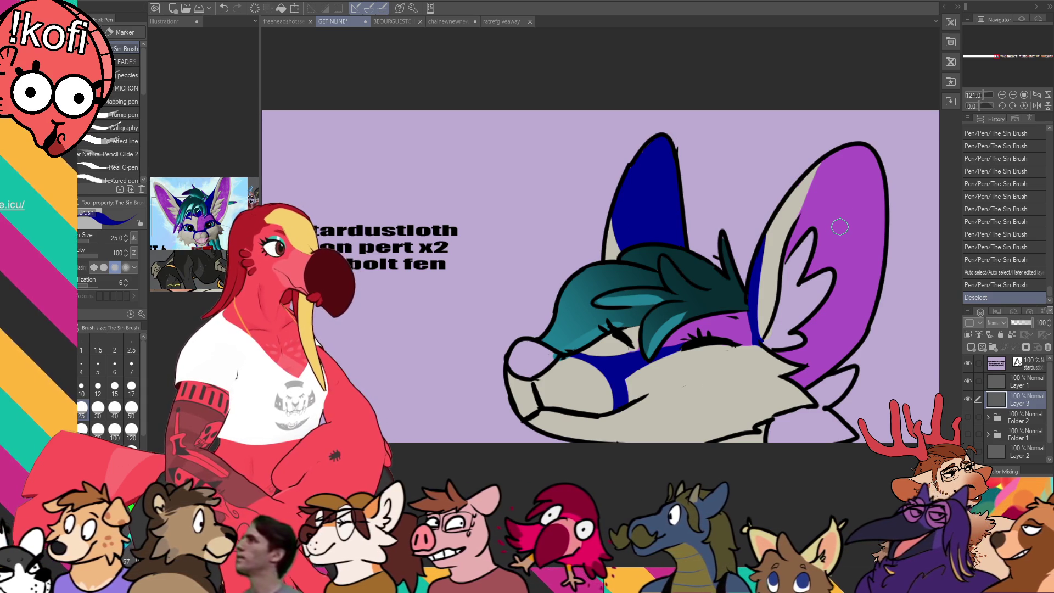
- Fill the gaps in the right ear and brush dark teal fur on the lower-right neck
{"action": "key", "text": "g"}
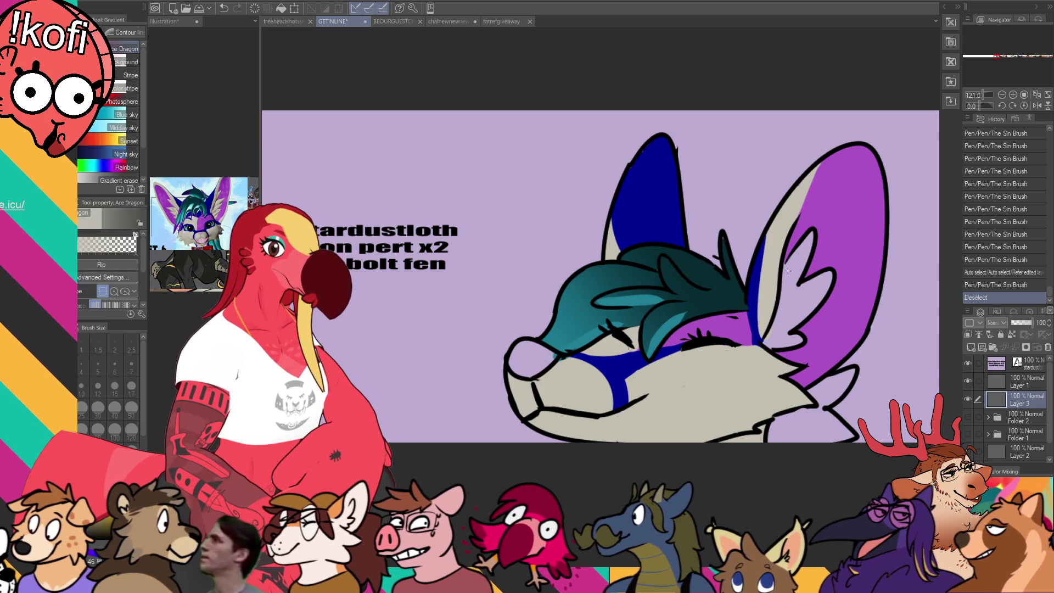
{"action": "left_click", "coordinate": [785, 269]}
{"action": "left_click", "coordinate": [800, 302]}
{"action": "key", "text": "p"}
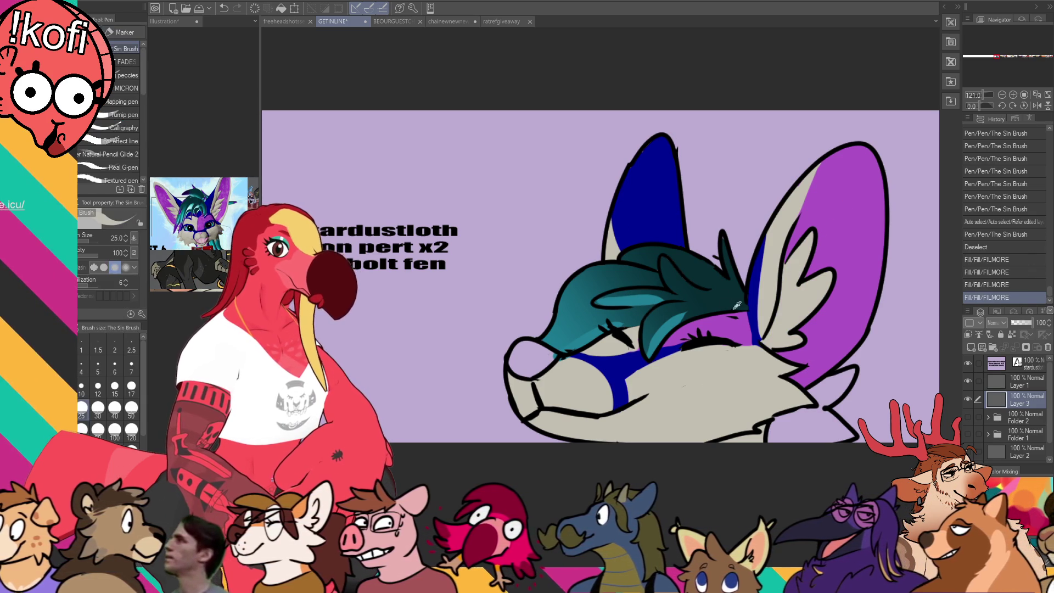
{"action": "mouse_move", "coordinate": [813, 385]}
{"action": "left_mouse_down"}
{"action": "mouse_move", "coordinate": [824, 423]}
{"action": "mouse_move", "coordinate": [854, 436]}
{"action": "left_mouse_up"}
{"action": "left_click_drag", "start_coordinate": [816, 406], "coordinate": [873, 365]}
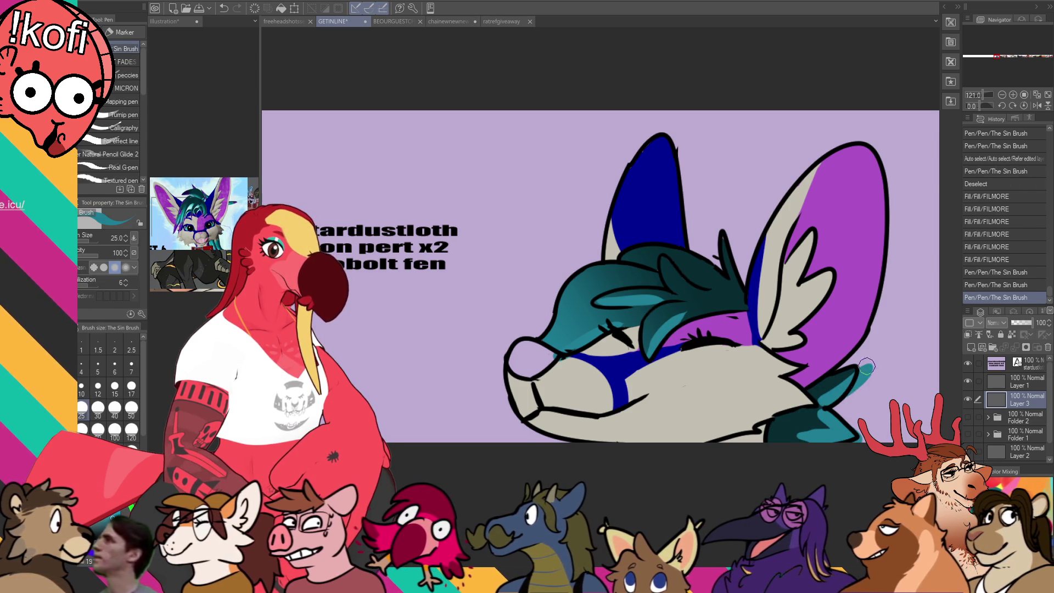
- Glance at the Illustration reference, zoom out, and select the supporter-names text box
{"action": "key", "text": "ctrl+shift+Tab"}
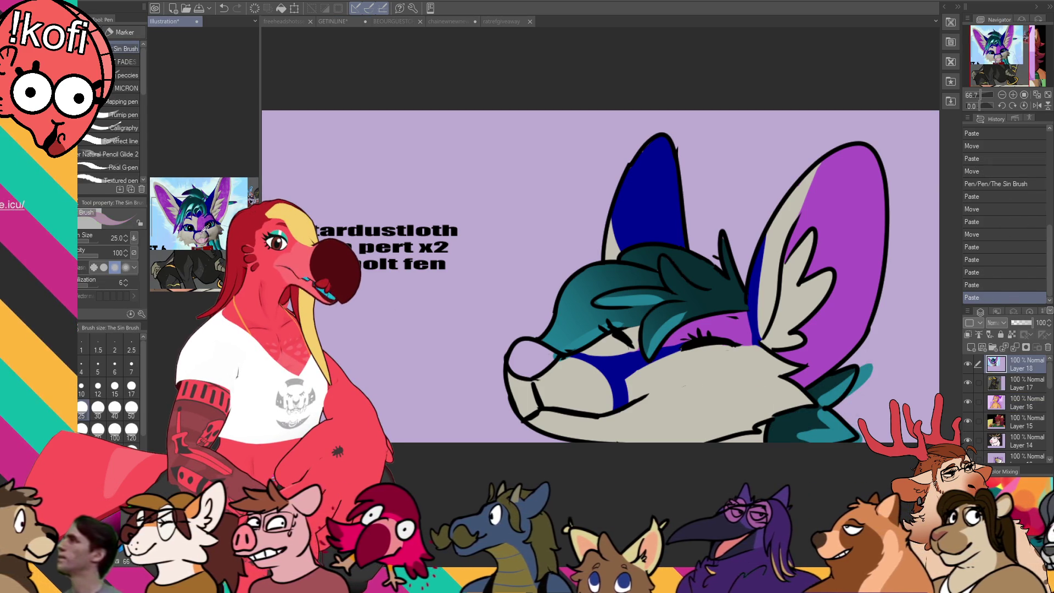
{"action": "key", "text": "ctrl+Tab"}
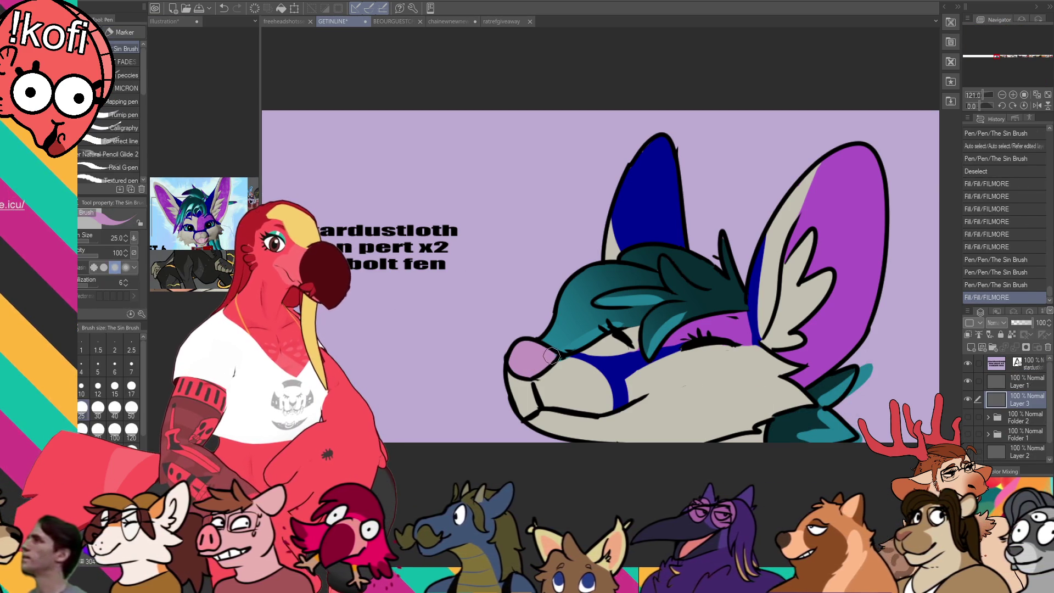
{"action": "scroll", "coordinate": [718, 254], "scroll_direction": "down", "scroll_amount": 3}
{"action": "key", "text": "t"}
{"action": "left_click", "coordinate": [651, 259]}
- Drag the three-line supporter-names text block left, away from the fox head
{"action": "left_click_drag", "start_coordinate": [665, 248], "coordinate": [486, 248]}
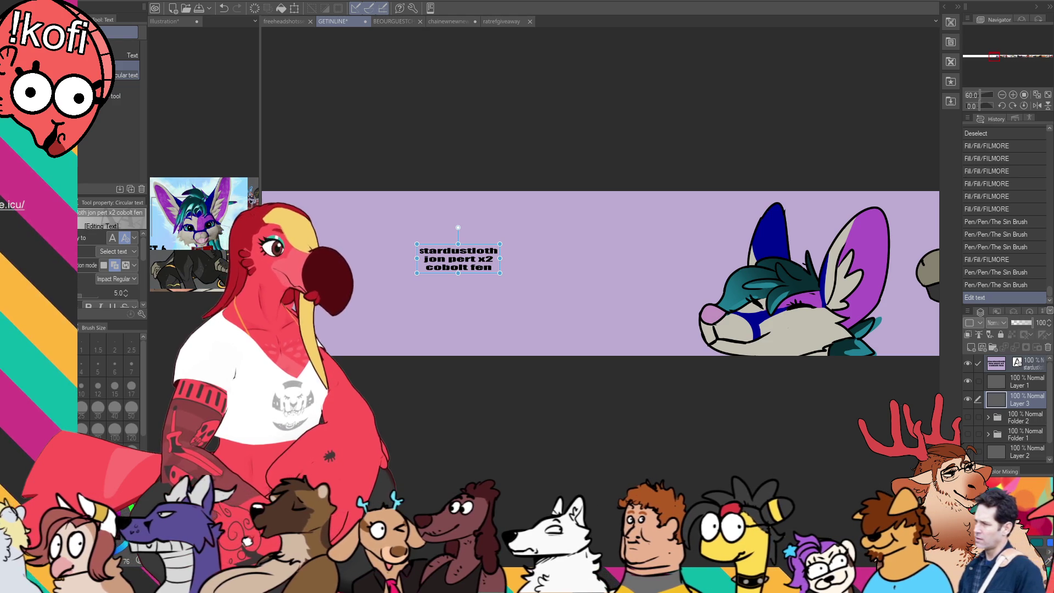
- Set the brush size to 10 and make the names text layer active
{"action": "key", "text": "p"}
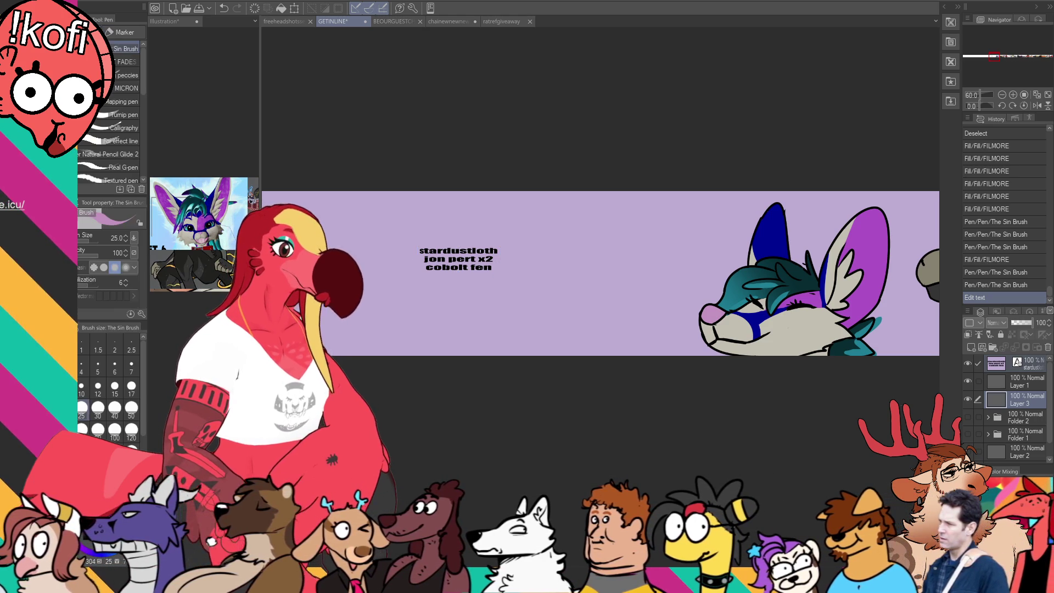
{"action": "left_click", "coordinate": [81, 391]}
{"action": "left_click", "coordinate": [1016, 364]}
- Drag the names text further left, commit it, and switch to the freeheadshotssep2025BUST sheet
{"action": "scroll", "coordinate": [888, 347], "scroll_direction": "left", "scroll_amount": 3}
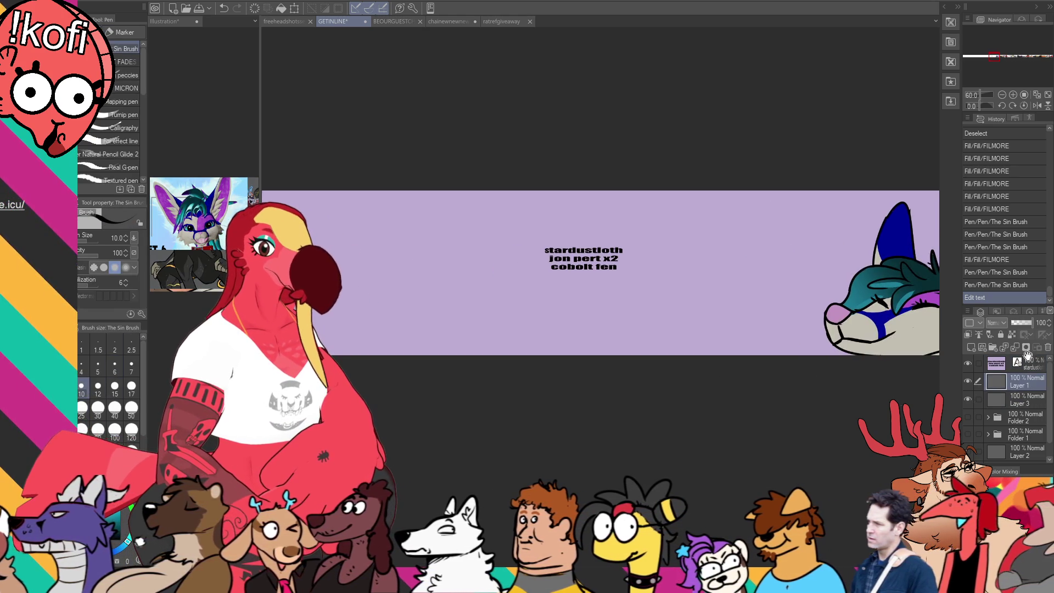
{"action": "key", "text": "t"}
{"action": "left_click_drag", "start_coordinate": [618, 248], "coordinate": [437, 248]}
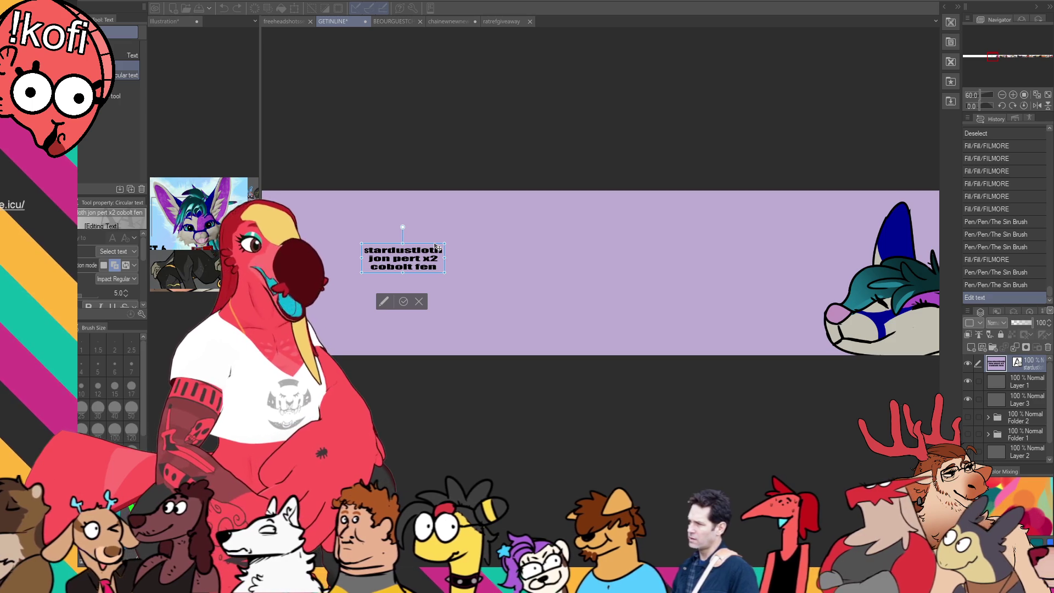
{"action": "left_click", "coordinate": [1026, 384]}
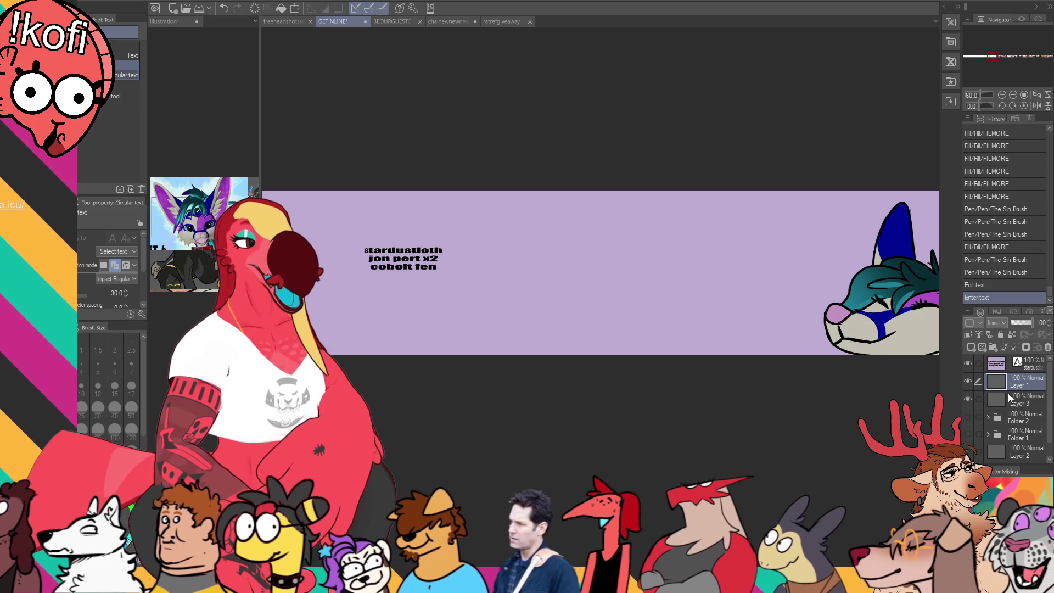
{"action": "left_click", "coordinate": [282, 20]}
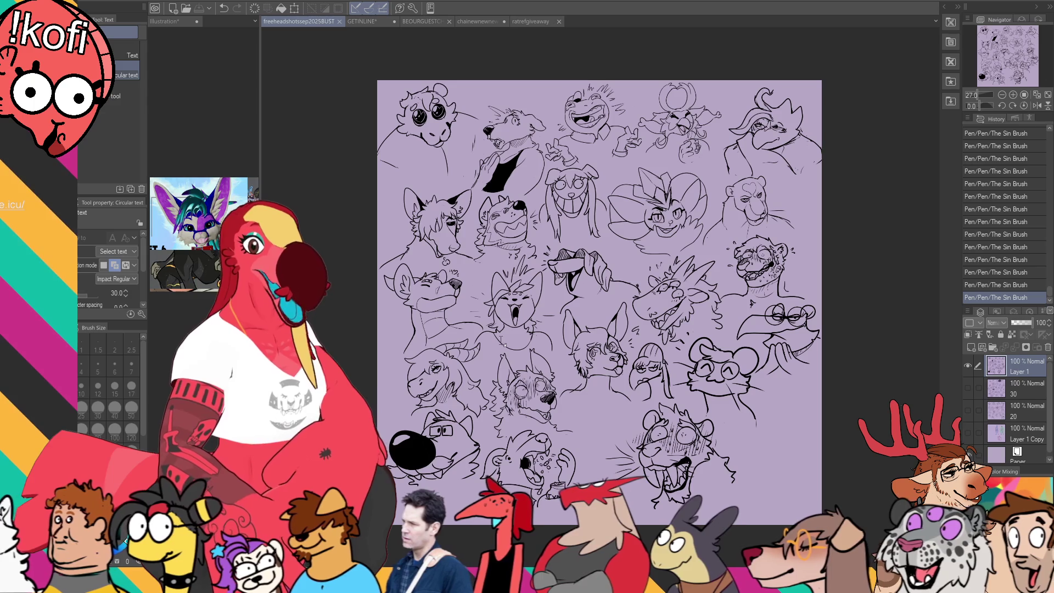
- Zoom in and pan down to the lower headshot sketches, such as the sabre-toothed cat
{"action": "scroll", "coordinate": [618, 373], "scroll_direction": "up", "scroll_amount": 5}
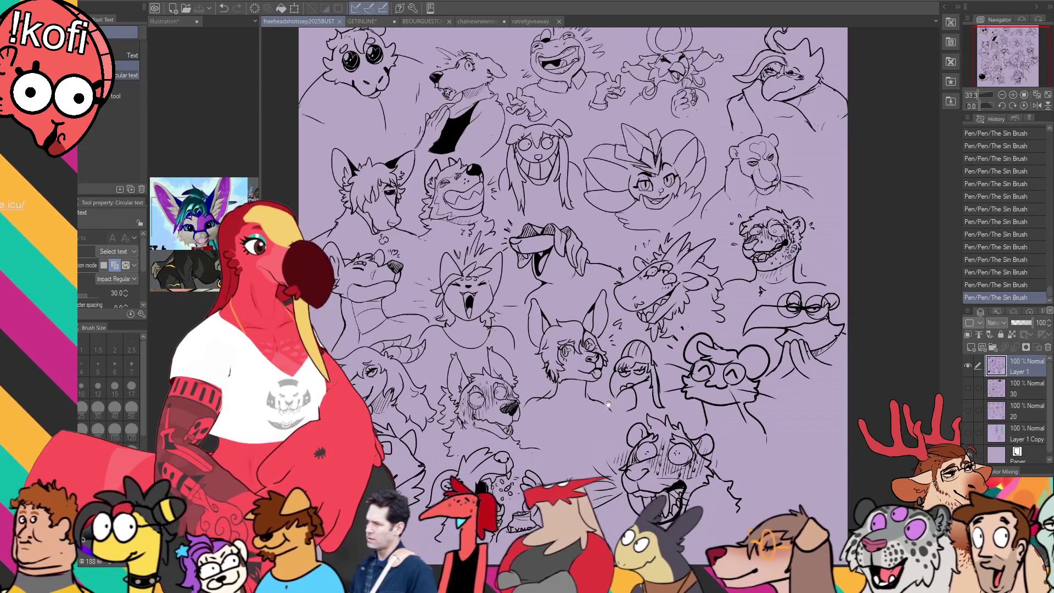
{"action": "scroll", "coordinate": [610, 422], "scroll_direction": "up", "scroll_amount": 3}
{"action": "left_click_drag", "start_coordinate": [610, 422], "coordinate": [526, 239]}
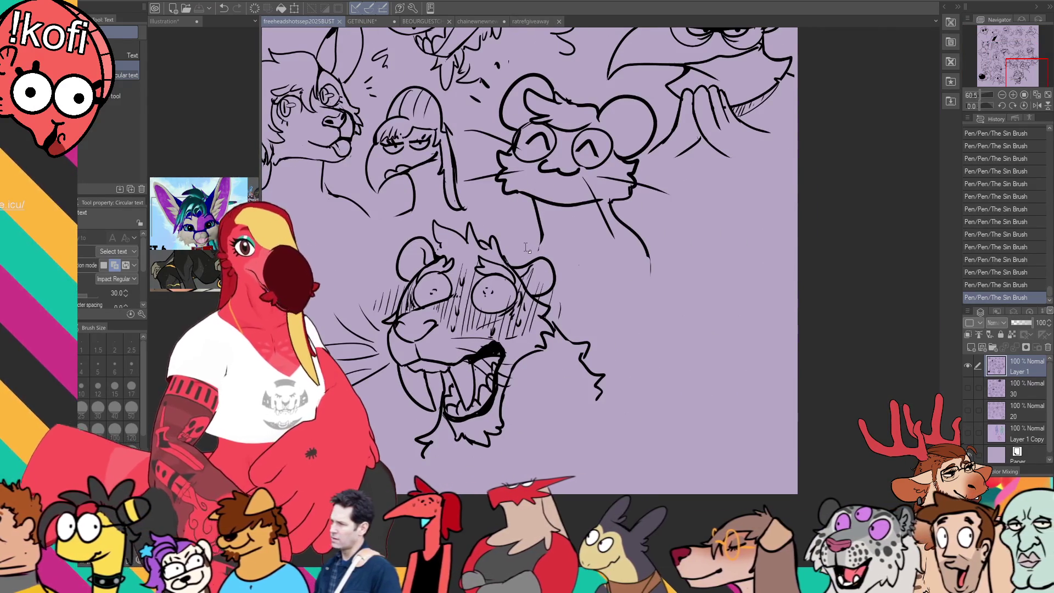
- Return to the GETINLINE banner, scroll across it, and select Layer 3
{"action": "left_click", "coordinate": [364, 21]}
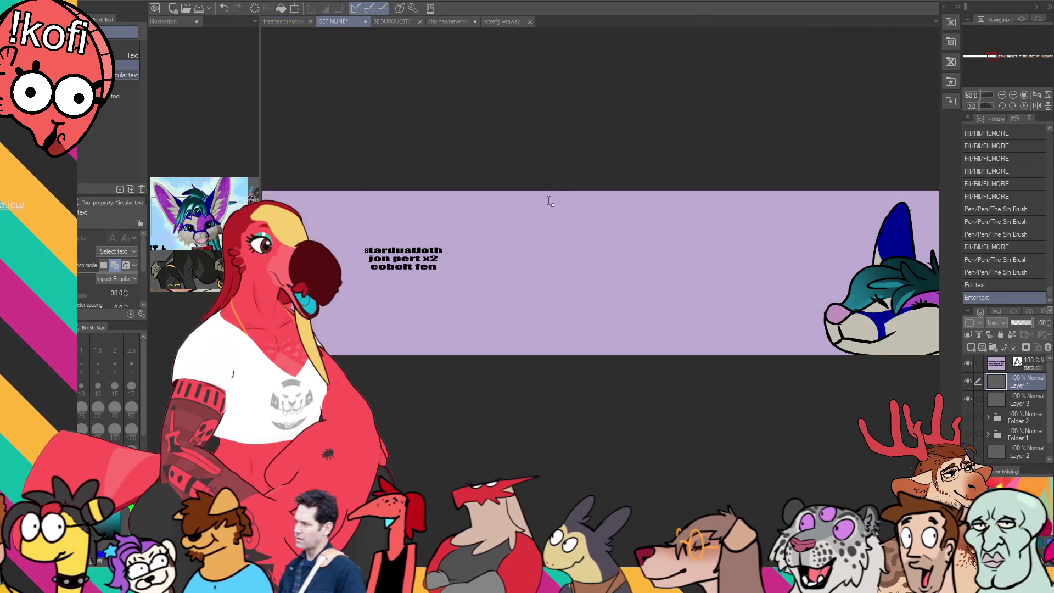
{"action": "scroll", "coordinate": [475, 217], "scroll_direction": "right", "scroll_amount": 10}
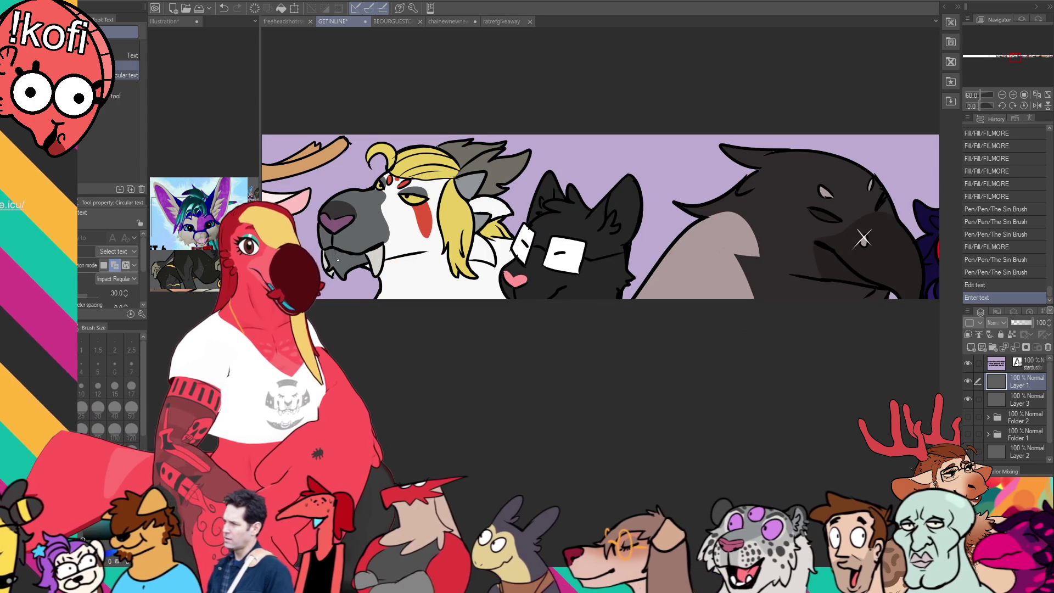
{"action": "scroll", "coordinate": [401, 237], "scroll_direction": "left", "scroll_amount": 10}
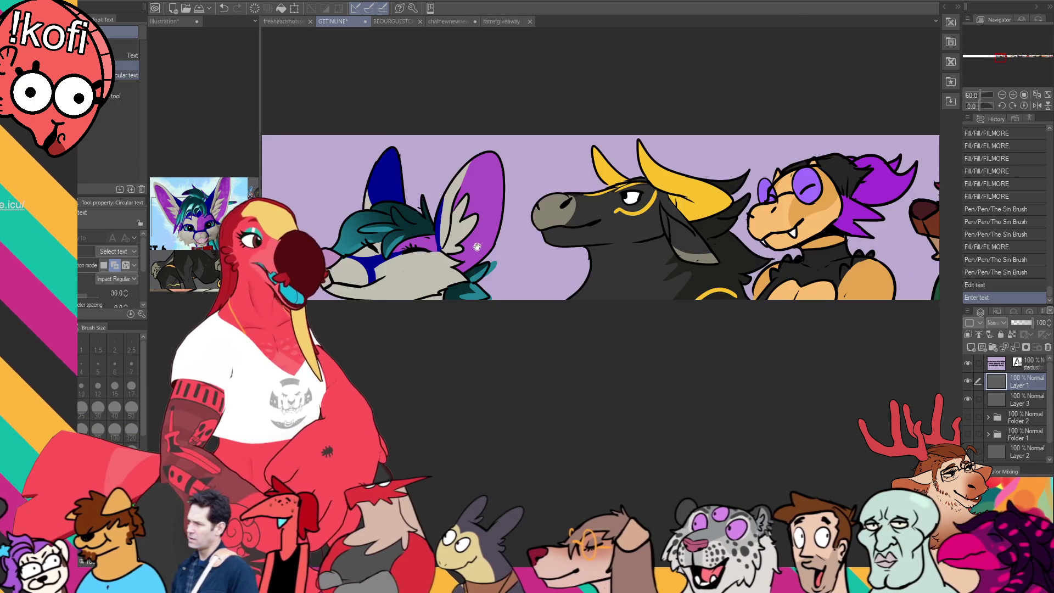
{"action": "scroll", "coordinate": [797, 266], "scroll_direction": "left", "scroll_amount": 2}
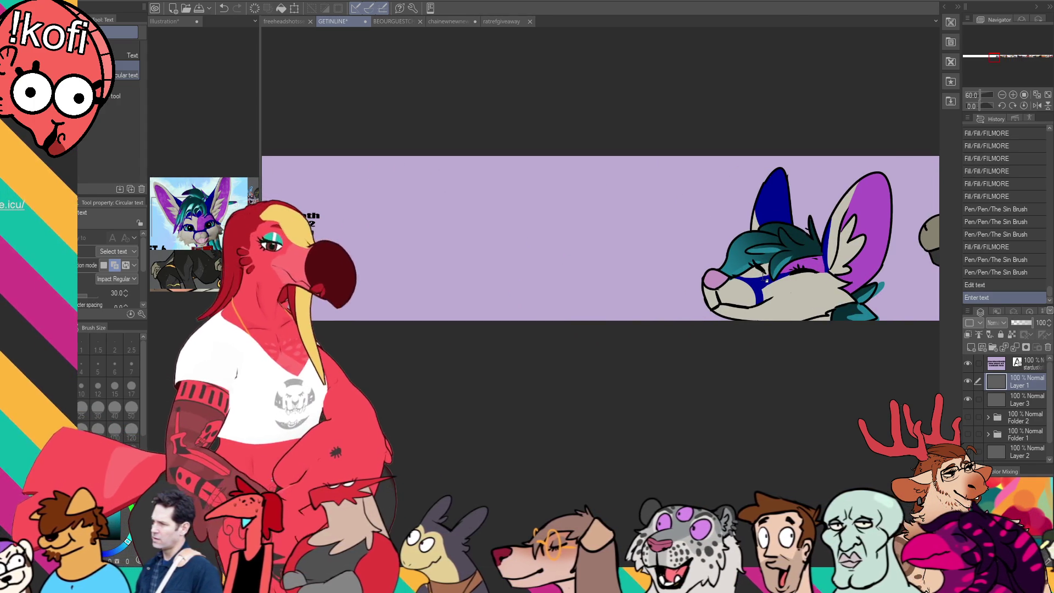
{"action": "left_click", "coordinate": [995, 397]}
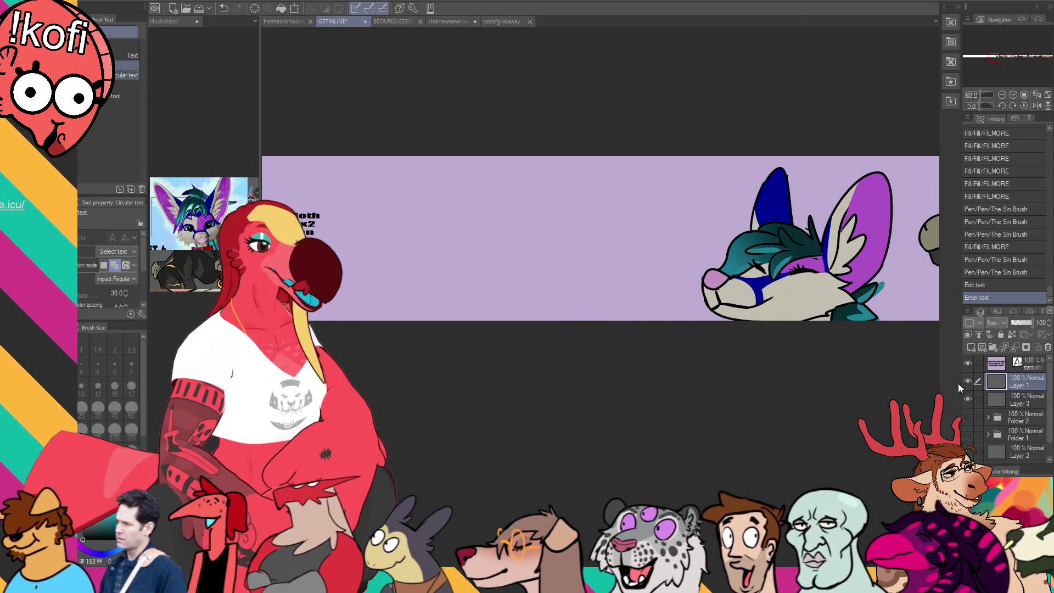
- Erase stray marks near the fox headshot's lower edge on Layer 3
{"action": "key", "text": "m"}
{"action": "left_click", "coordinate": [1022, 400]}
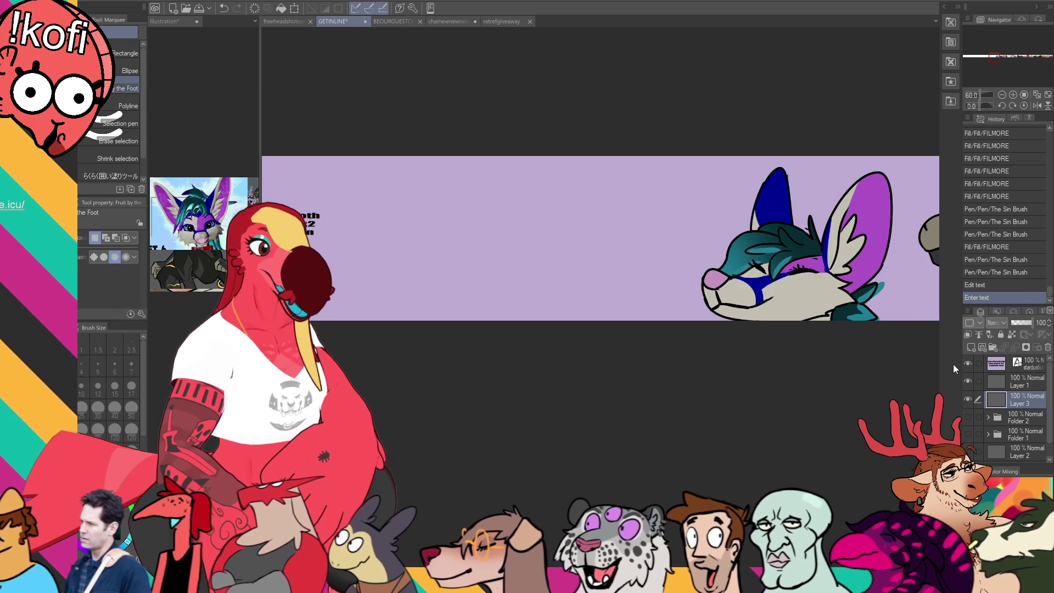
{"action": "key", "text": "e"}
{"action": "left_click", "coordinate": [881, 290]}
{"action": "left_click", "coordinate": [874, 299]}
{"action": "left_click", "coordinate": [876, 302]}
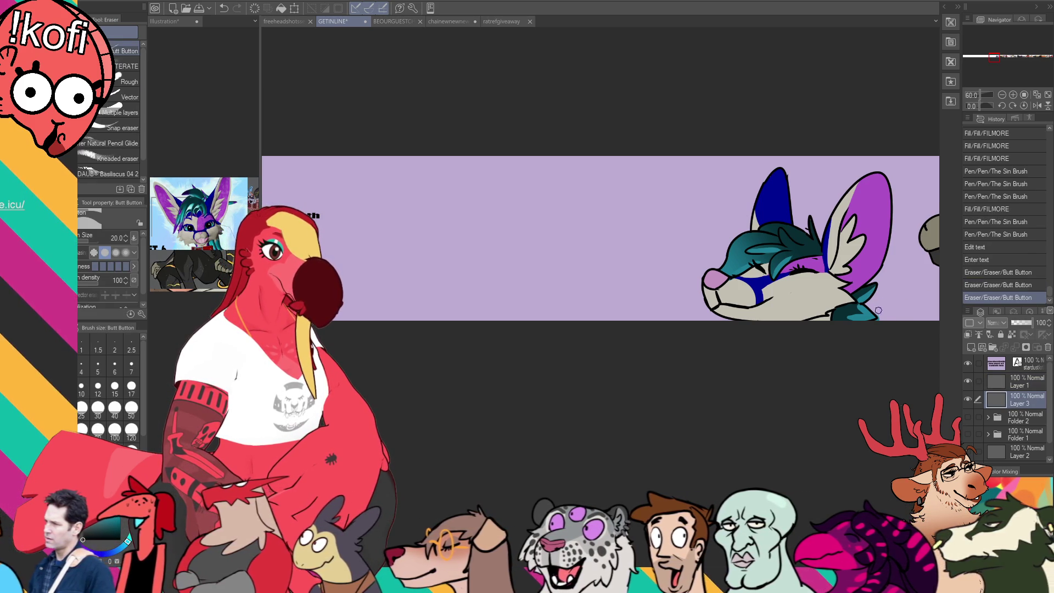
{"action": "left_click", "coordinate": [878, 321]}
{"action": "left_click", "coordinate": [879, 319]}
{"action": "left_click", "coordinate": [1018, 383]}
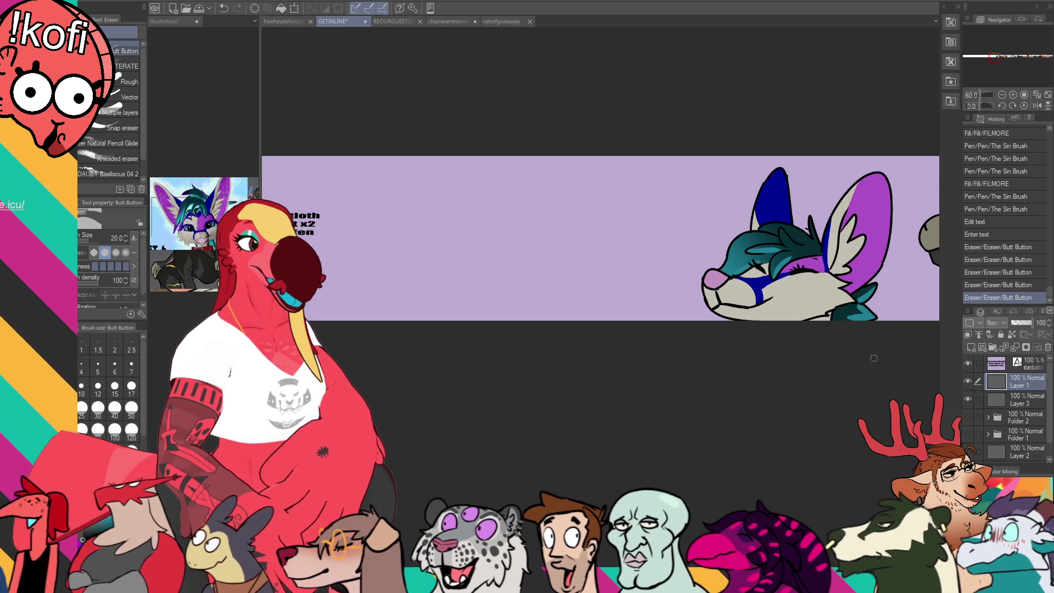
- Lasso-select the fox headshot on Layer 3
{"action": "key", "text": "m"}
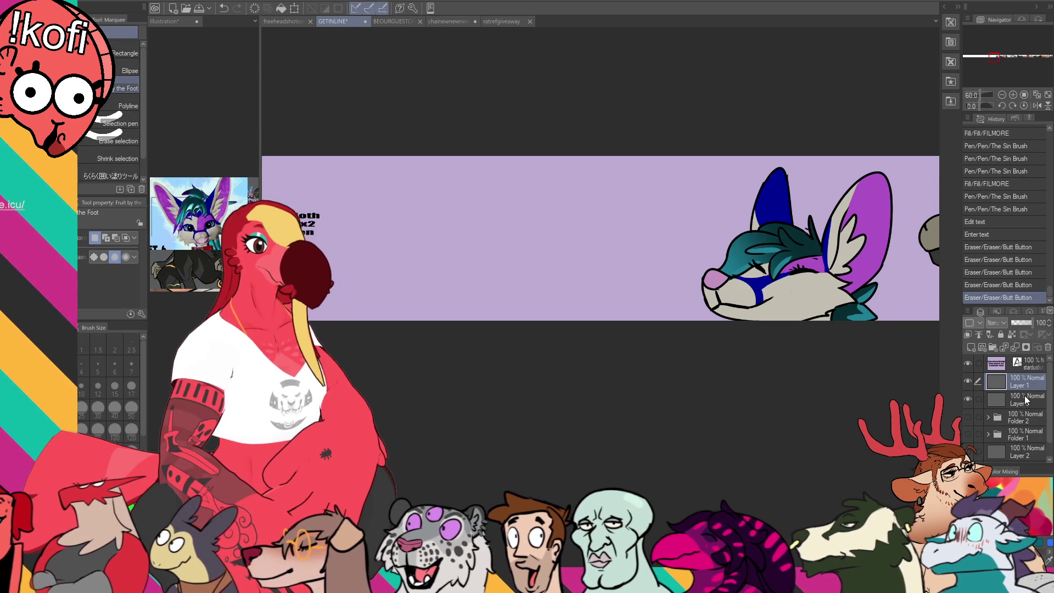
{"action": "left_click", "coordinate": [1022, 400]}
{"action": "left_click", "coordinate": [968, 398]}
{"action": "left_click", "coordinate": [969, 399]}
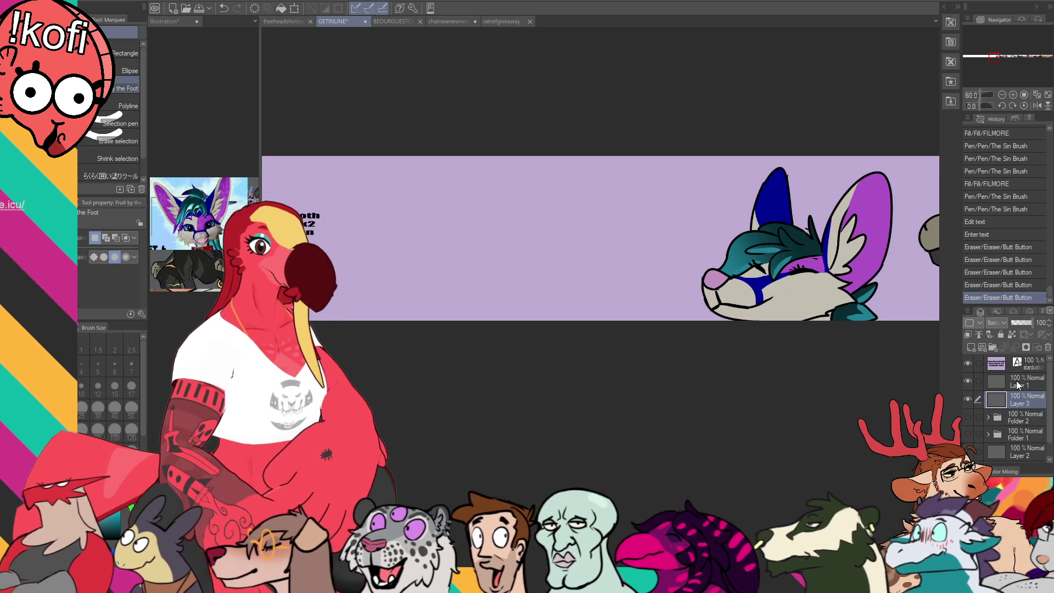
{"action": "left_click_drag", "start_coordinate": [910, 279], "coordinate": [915, 165]}
{"action": "key", "text": "k"}
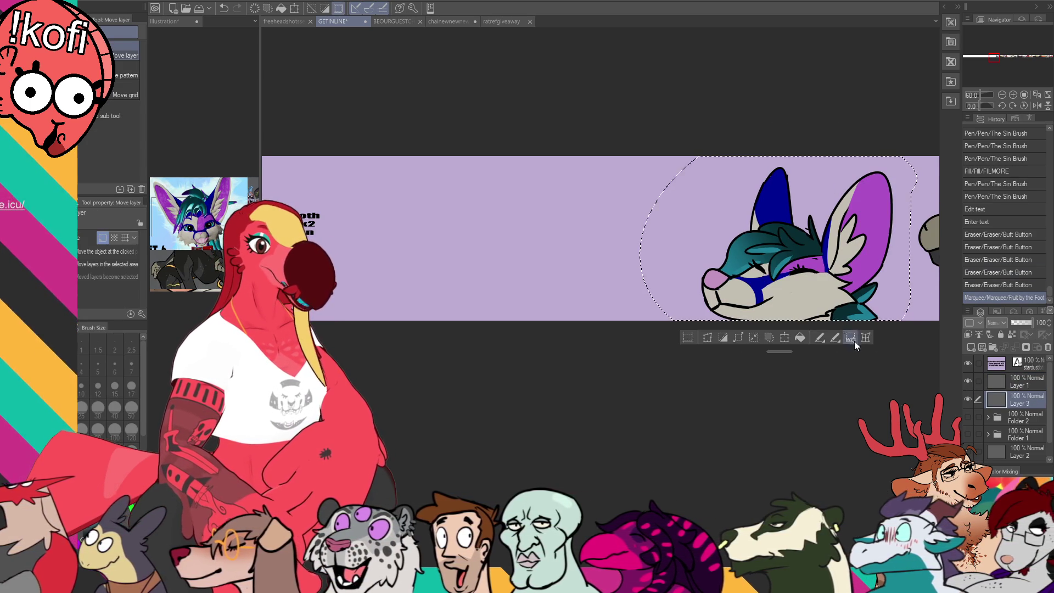
{"action": "left_click_drag", "start_coordinate": [812, 247], "coordinate": [823, 247]}
{"action": "key", "text": "ctrl+z"}
- Move the fox about 50 px right with Layers 1 and 3 together, then deselect
{"action": "left_click", "coordinate": [1016, 383]}
{"action": "left_click", "coordinate": [1026, 398], "text": "ctrl"}
{"action": "left_click_drag", "start_coordinate": [881, 305], "coordinate": [908, 306]}
{"action": "key", "text": "ctrl+d"}
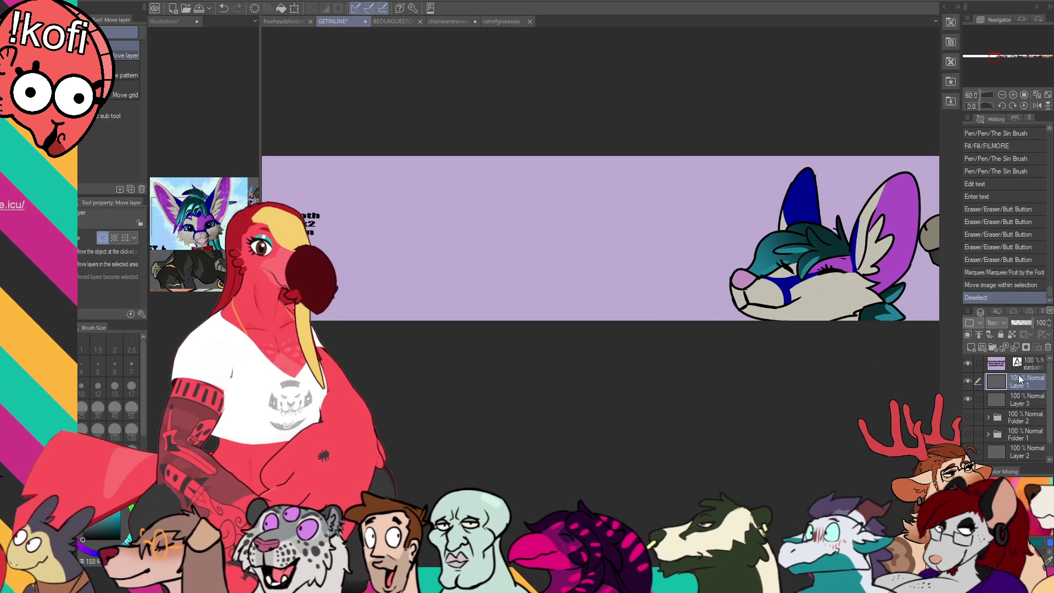
{"action": "left_click", "coordinate": [1020, 383]}
{"action": "key", "text": "p"}
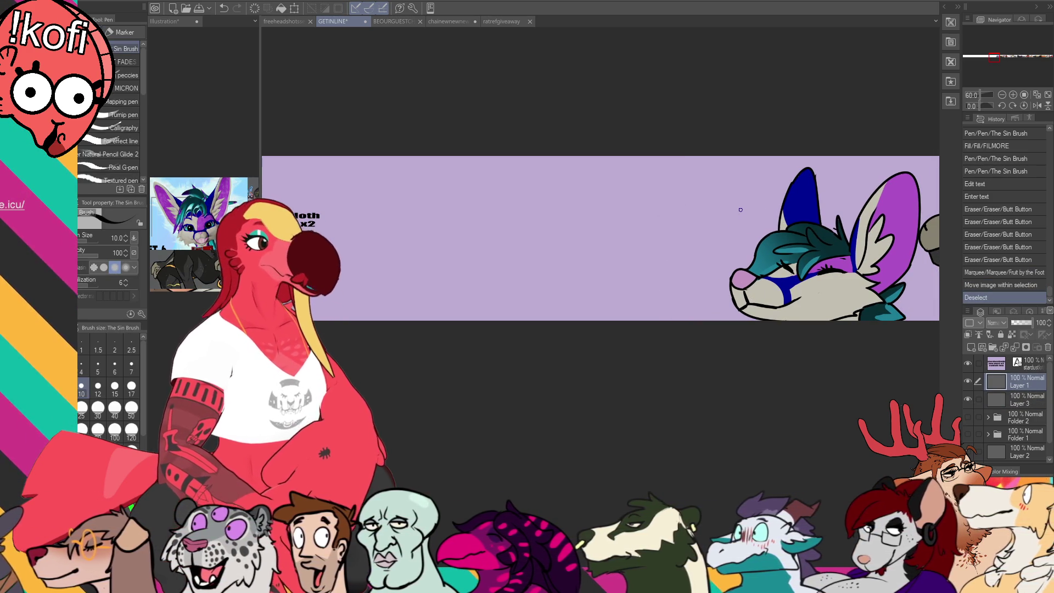
- Sketch the new head's round outline and pointed ear edge left of the fox, redoing strokes as needed
{"action": "left_click_drag", "start_coordinate": [644, 236], "coordinate": [699, 234]}
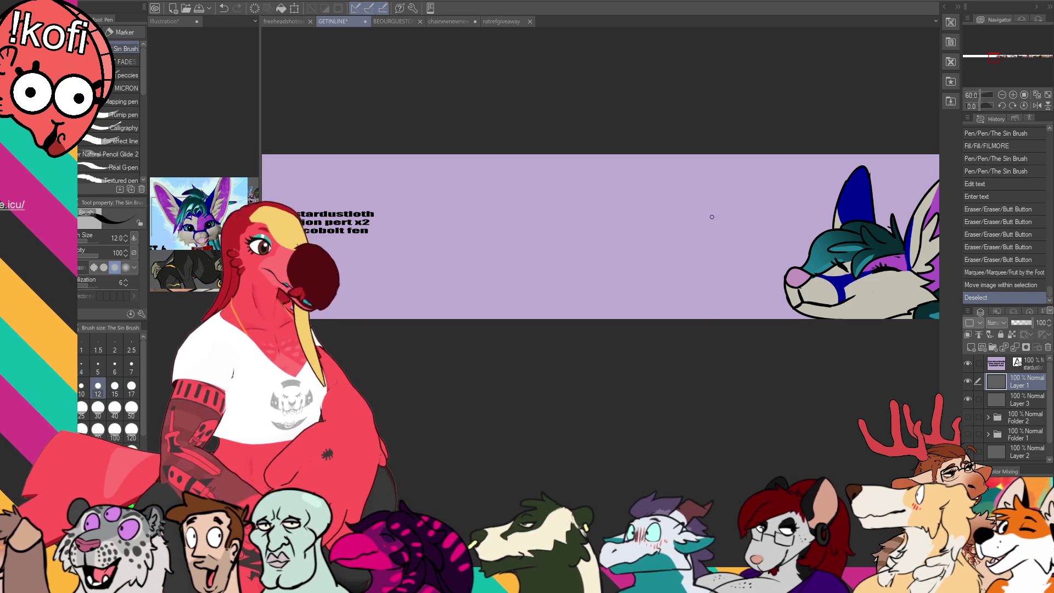
{"action": "left_click_drag", "start_coordinate": [728, 220], "coordinate": [691, 184]}
{"action": "key", "text": "ctrl+z"}
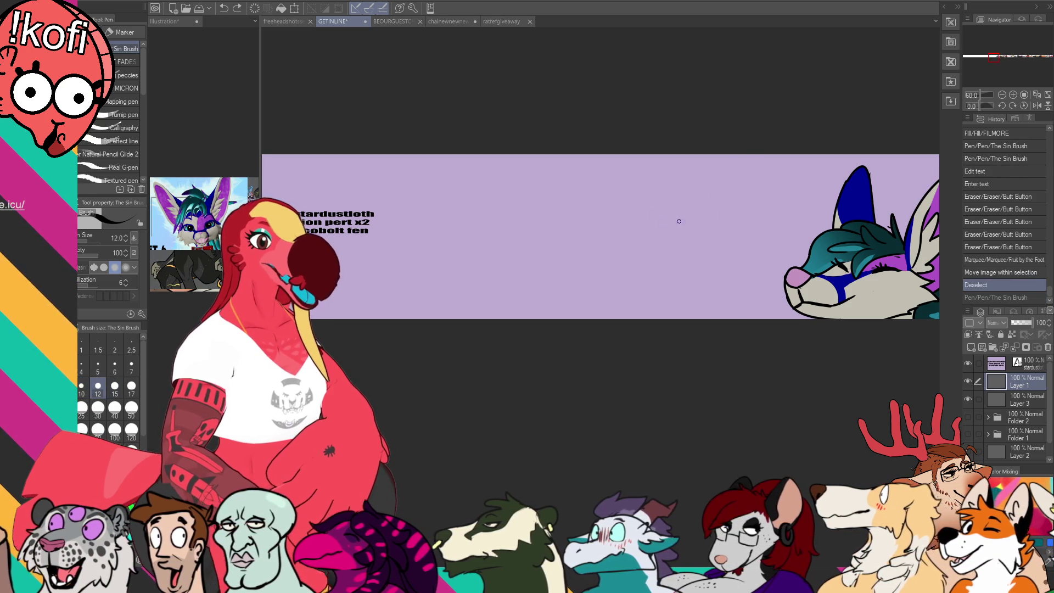
{"action": "left_click_drag", "start_coordinate": [617, 177], "coordinate": [611, 210]}
{"action": "key", "text": "ctrl+z"}
{"action": "mouse_move", "coordinate": [712, 214]}
{"action": "left_mouse_down"}
{"action": "mouse_move", "coordinate": [772, 178]}
{"action": "mouse_move", "coordinate": [735, 182]}
{"action": "mouse_move", "coordinate": [757, 183]}
{"action": "mouse_move", "coordinate": [742, 242]}
{"action": "left_mouse_up"}
{"action": "key", "text": "ctrl+z"}
{"action": "key", "text": "ctrl+z"}
{"action": "key", "text": "ctrl+z"}
{"action": "left_click_drag", "start_coordinate": [757, 182], "coordinate": [744, 235]}
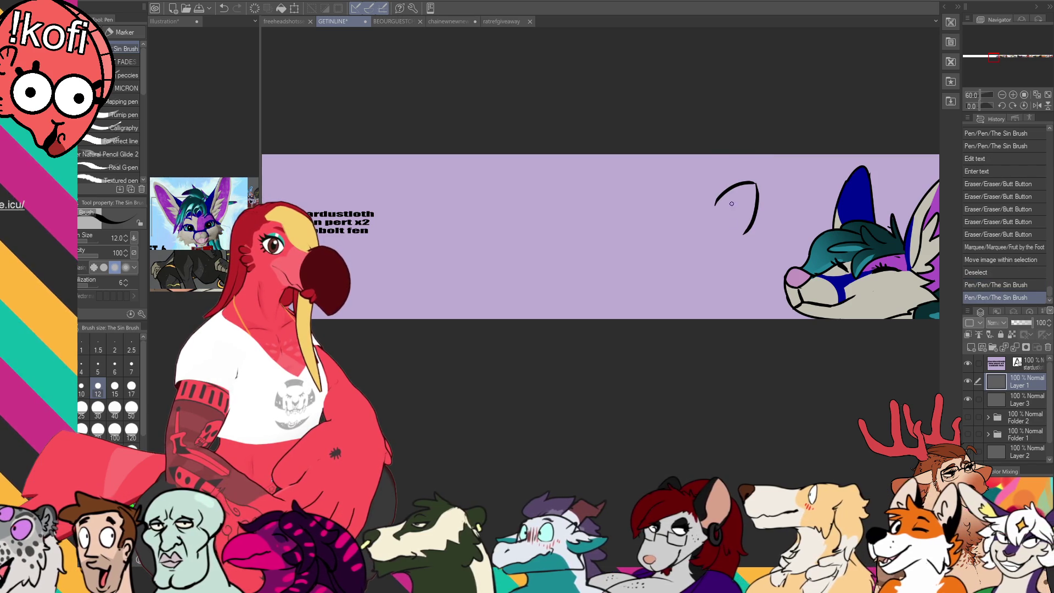
{"action": "left_click_drag", "start_coordinate": [654, 211], "coordinate": [750, 229]}
{"action": "mouse_move", "coordinate": [691, 195]}
{"action": "left_mouse_down"}
{"action": "mouse_move", "coordinate": [667, 299]}
{"action": "mouse_move", "coordinate": [680, 305]}
{"action": "left_mouse_up"}
{"action": "key", "text": "ctrl+z"}
{"action": "mouse_move", "coordinate": [743, 281]}
{"action": "left_mouse_down"}
{"action": "mouse_move", "coordinate": [684, 299]}
{"action": "mouse_move", "coordinate": [750, 269]}
{"action": "mouse_move", "coordinate": [752, 252]}
{"action": "left_mouse_up"}
{"action": "key", "text": "ctrl+z"}
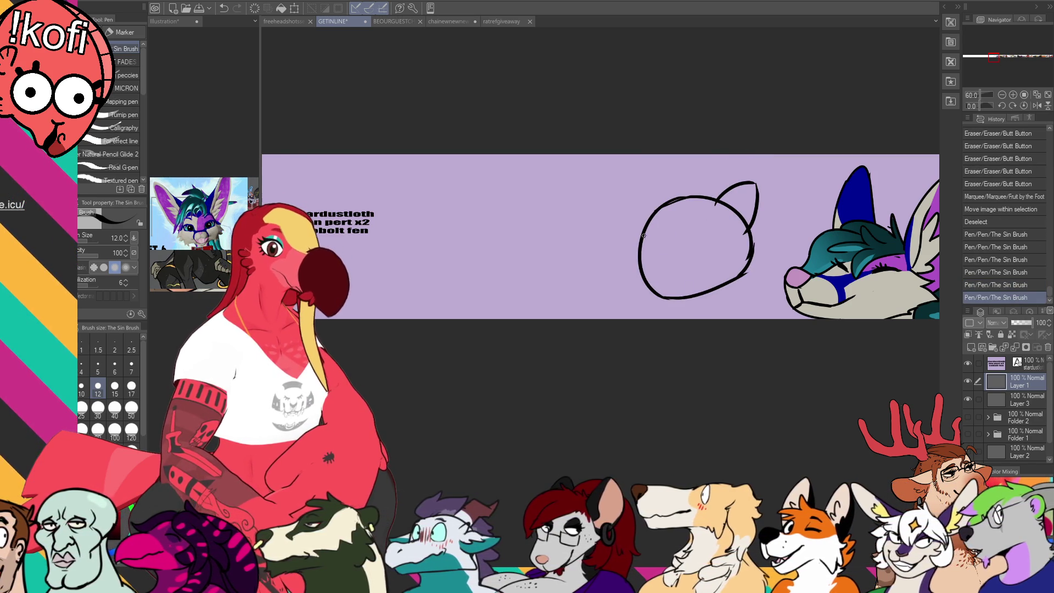
- Add a snout curve, erase stray inner strokes, and redraw the head's upper-left outline
{"action": "mouse_move", "coordinate": [641, 238]}
{"action": "left_mouse_down"}
{"action": "mouse_move", "coordinate": [634, 291]}
{"action": "mouse_move", "coordinate": [621, 268]}
{"action": "mouse_move", "coordinate": [637, 296]}
{"action": "mouse_move", "coordinate": [673, 283]}
{"action": "mouse_move", "coordinate": [649, 298]}
{"action": "left_mouse_up"}
{"action": "key", "text": "e"}
{"action": "key", "text": "p"}
{"action": "key", "text": "e"}
{"action": "key", "text": "p"}
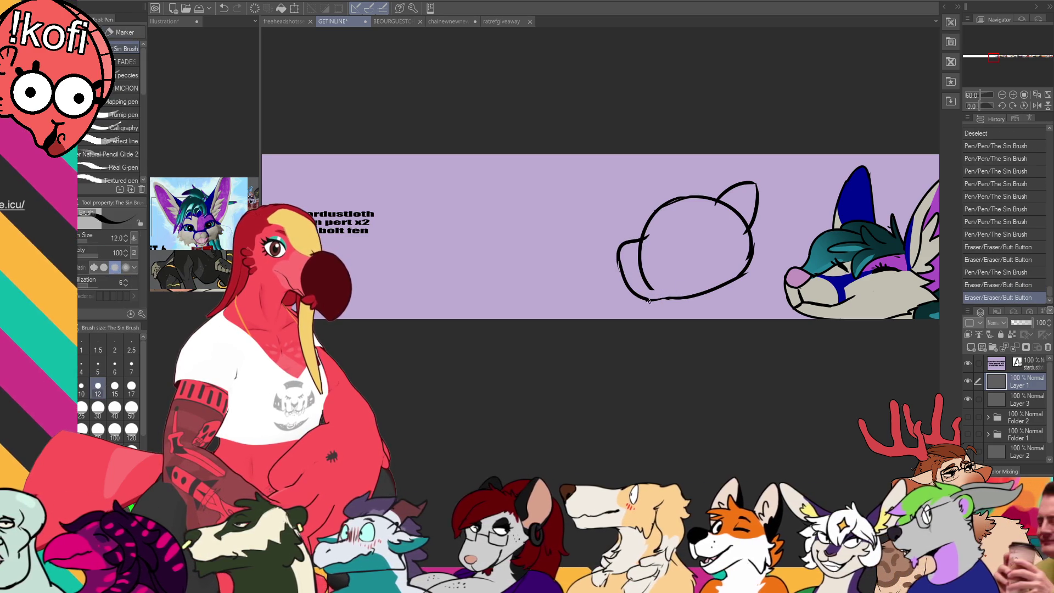
{"action": "left_click", "coordinate": [645, 300]}
{"action": "key", "text": "e"}
{"action": "left_click_drag", "start_coordinate": [642, 244], "coordinate": [650, 294]}
{"action": "left_click_drag", "start_coordinate": [657, 279], "coordinate": [649, 288]}
{"action": "left_click_drag", "start_coordinate": [635, 235], "coordinate": [643, 224]}
{"action": "key", "text": "p"}
{"action": "mouse_move", "coordinate": [638, 238]}
{"action": "left_mouse_down"}
{"action": "mouse_move", "coordinate": [667, 207]}
{"action": "mouse_move", "coordinate": [718, 193]}
{"action": "left_mouse_up"}
- Trim part of the head's right outline and erase most of the cheek line
{"action": "key", "text": "e"}
{"action": "key", "text": "p"}
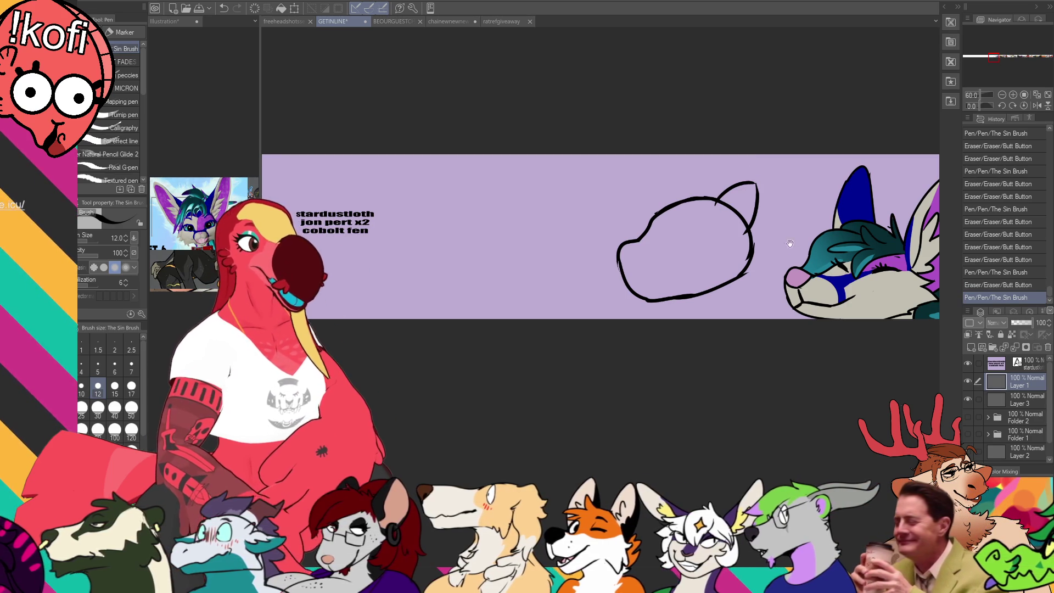
{"action": "key", "text": "e"}
{"action": "mouse_move", "coordinate": [779, 233]}
{"action": "left_mouse_down"}
{"action": "mouse_move", "coordinate": [776, 255]}
{"action": "mouse_move", "coordinate": [779, 222]}
{"action": "mouse_move", "coordinate": [768, 222]}
{"action": "mouse_move", "coordinate": [786, 233]}
{"action": "mouse_move", "coordinate": [777, 254]}
{"action": "left_mouse_up"}
{"action": "key", "text": "p"}
{"action": "key", "text": "ctrl+z"}
{"action": "key", "text": "ctrl+z"}
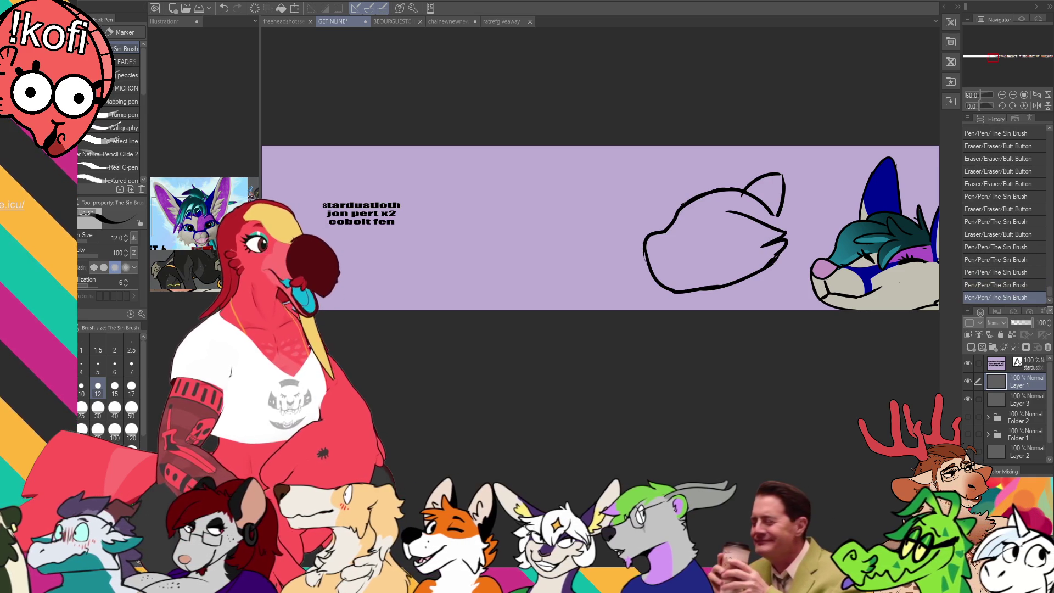
{"action": "key", "text": "ctrl+z"}
{"action": "key", "text": "ctrl+z"}
{"action": "key", "text": "e"}
{"action": "mouse_move", "coordinate": [780, 229]}
{"action": "left_mouse_down"}
{"action": "mouse_move", "coordinate": [721, 216]}
{"action": "mouse_move", "coordinate": [741, 212]}
{"action": "mouse_move", "coordinate": [760, 250]}
{"action": "left_mouse_up"}
- Erase the leftover cheek stroke and eye mark on the new head
{"action": "mouse_move", "coordinate": [735, 211]}
{"action": "left_mouse_down"}
{"action": "mouse_move", "coordinate": [725, 213]}
{"action": "mouse_move", "coordinate": [789, 245]}
{"action": "mouse_move", "coordinate": [757, 268]}
{"action": "mouse_move", "coordinate": [793, 254]}
{"action": "mouse_move", "coordinate": [755, 251]}
{"action": "mouse_move", "coordinate": [782, 252]}
{"action": "left_mouse_up"}
{"action": "key", "text": "p"}
{"action": "key", "text": "e"}
{"action": "key", "text": "p"}
{"action": "key", "text": "e"}
{"action": "key", "text": "p"}
- Draw a rounded nose at the snout tip and refine the lower snout line
{"action": "mouse_move", "coordinate": [656, 233]}
{"action": "left_mouse_down"}
{"action": "mouse_move", "coordinate": [648, 260]}
{"action": "mouse_move", "coordinate": [665, 244]}
{"action": "left_mouse_up"}
{"action": "key", "text": "ctrl+z"}
{"action": "mouse_move", "coordinate": [648, 241]}
{"action": "left_mouse_down"}
{"action": "mouse_move", "coordinate": [659, 250]}
{"action": "mouse_move", "coordinate": [653, 268]}
{"action": "left_mouse_up"}
{"action": "left_click_drag", "start_coordinate": [652, 264], "coordinate": [655, 269]}
{"action": "key", "text": "ctrl+z"}
{"action": "left_click_drag", "start_coordinate": [652, 265], "coordinate": [660, 279]}
{"action": "key", "text": "e"}
{"action": "left_click_drag", "start_coordinate": [657, 276], "coordinate": [661, 279]}
{"action": "mouse_move", "coordinate": [658, 277]}
{"action": "left_mouse_down"}
{"action": "mouse_move", "coordinate": [686, 270]}
{"action": "mouse_move", "coordinate": [691, 292]}
{"action": "mouse_move", "coordinate": [707, 278]}
{"action": "mouse_move", "coordinate": [731, 283]}
{"action": "mouse_move", "coordinate": [696, 253]}
{"action": "mouse_move", "coordinate": [693, 270]}
{"action": "mouse_move", "coordinate": [698, 262]}
{"action": "left_mouse_up"}
{"action": "key", "text": "p"}
- Draw the open lower jaw lines of the smiling mouth
{"action": "key", "text": "e"}
{"action": "key", "text": "p"}
{"action": "key", "text": "e"}
{"action": "key", "text": "p"}
{"action": "key", "text": "e"}
{"action": "key", "text": "p"}
{"action": "left_click_drag", "start_coordinate": [661, 277], "coordinate": [700, 253]}
{"action": "key", "text": "e"}
{"action": "key", "text": "p"}
{"action": "left_click_drag", "start_coordinate": [687, 275], "coordinate": [693, 259]}
{"action": "key", "text": "ctrl+z"}
{"action": "key", "text": "ctrl+z"}
{"action": "mouse_move", "coordinate": [664, 278]}
{"action": "left_mouse_down"}
{"action": "mouse_move", "coordinate": [691, 259]}
{"action": "mouse_move", "coordinate": [687, 268]}
{"action": "mouse_move", "coordinate": [685, 221]}
{"action": "mouse_move", "coordinate": [736, 164]}
{"action": "mouse_move", "coordinate": [744, 173]}
{"action": "left_mouse_up"}
- Pan to the fox and bull headshots and lasso-select the fox head
{"action": "left_click_drag", "start_coordinate": [884, 186], "coordinate": [818, 199]}
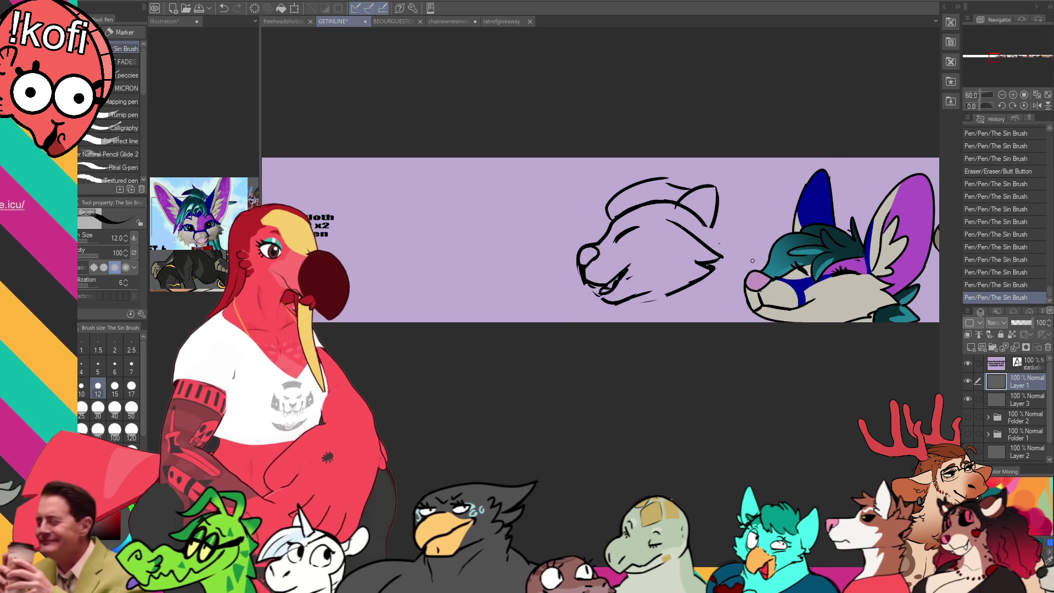
{"action": "left_click_drag", "start_coordinate": [885, 225], "coordinate": [653, 244]}
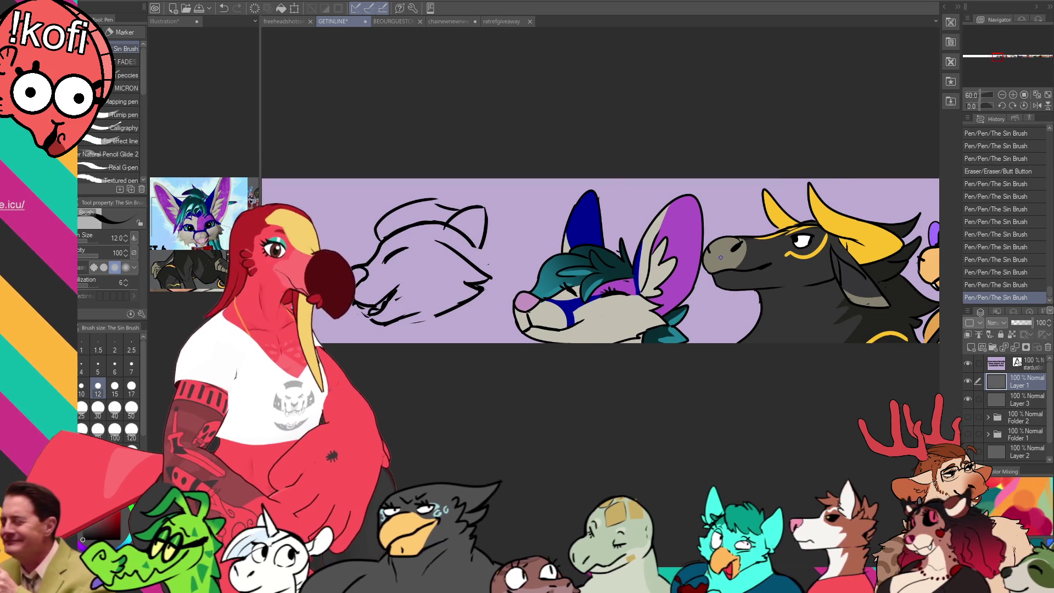
{"action": "key", "text": "m"}
{"action": "mouse_move", "coordinate": [704, 267]}
{"action": "left_mouse_down"}
{"action": "mouse_move", "coordinate": [673, 156]}
{"action": "mouse_move", "coordinate": [503, 324]}
{"action": "mouse_move", "coordinate": [501, 343]}
{"action": "left_mouse_up"}
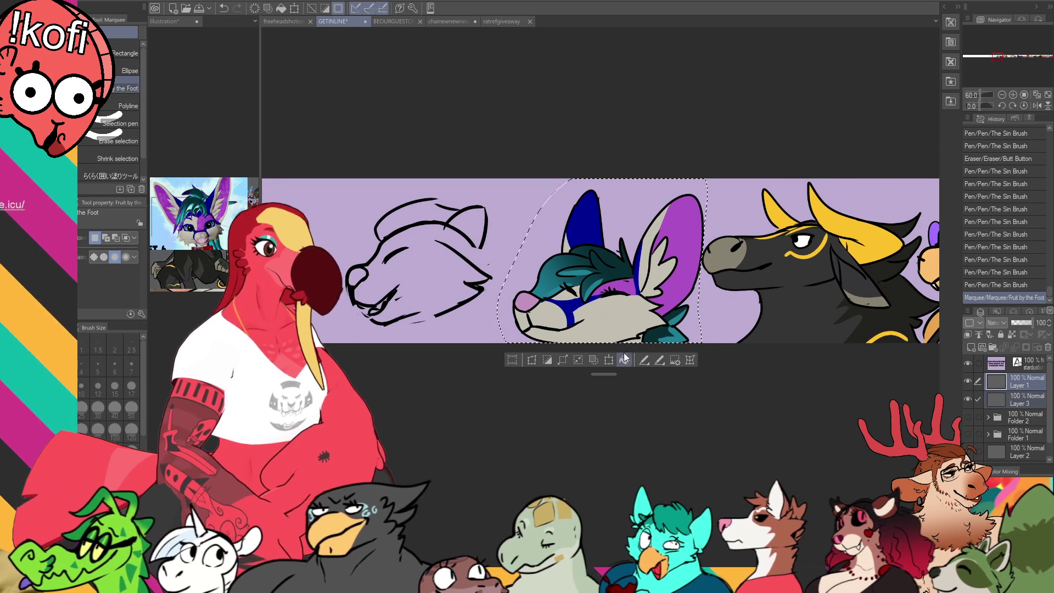
- Scale the selected fox head down slightly from its top-left handle, apply it, and deselect
{"action": "left_click", "coordinate": [609, 359]}
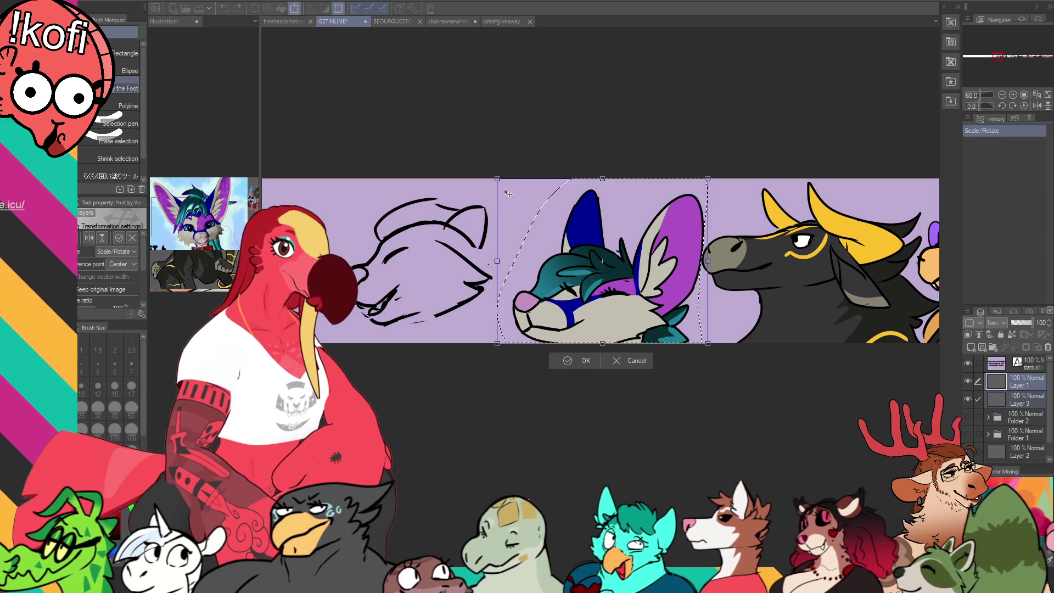
{"action": "left_click_drag", "start_coordinate": [497, 179], "coordinate": [514, 201]}
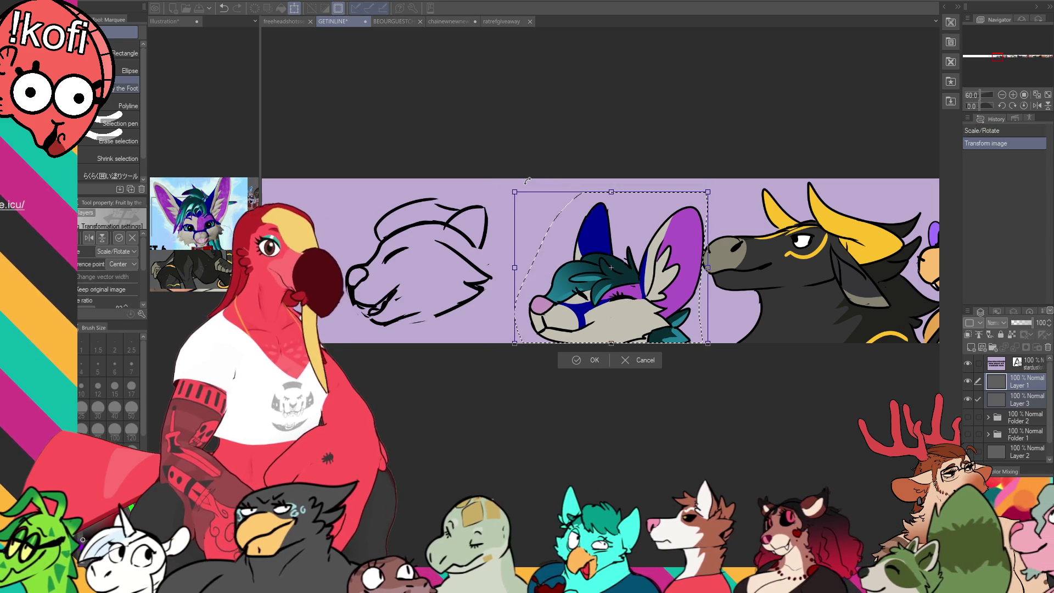
{"action": "key", "text": "Return"}
{"action": "key", "text": "ctrl+d"}
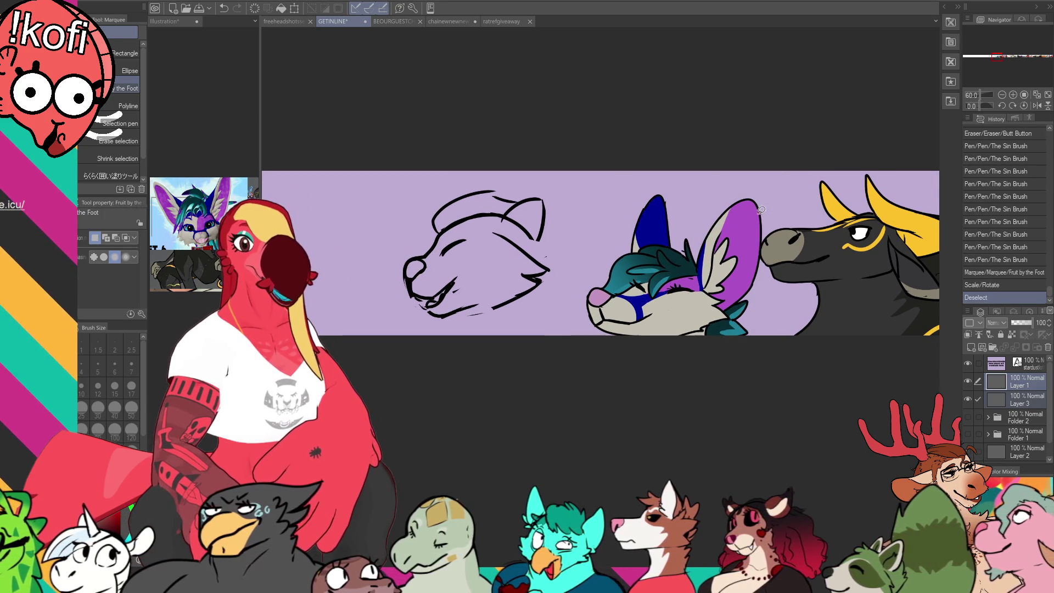
{"action": "left_click_drag", "start_coordinate": [751, 233], "coordinate": [754, 234]}
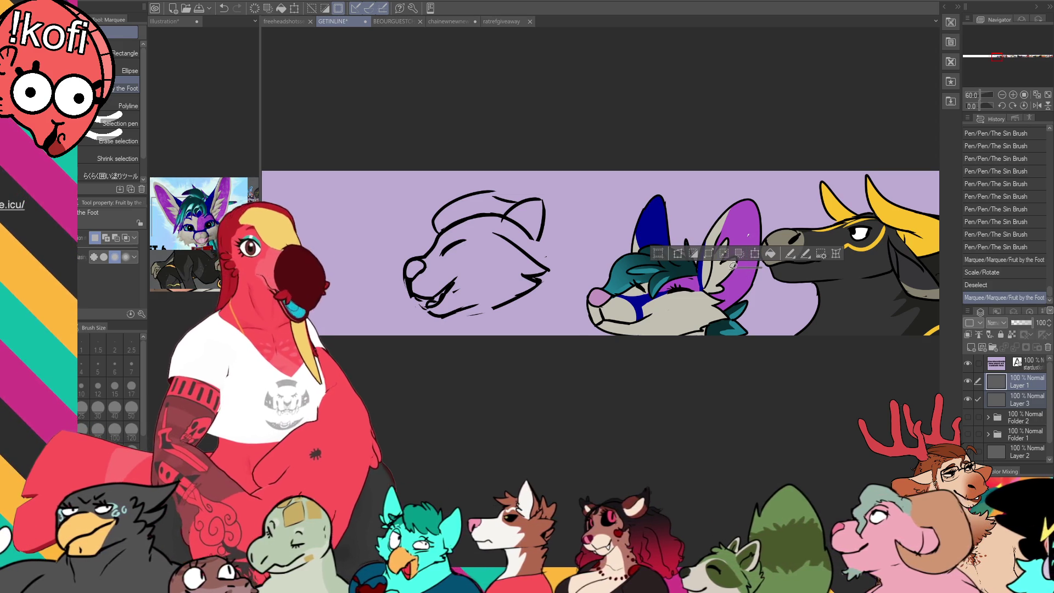
{"action": "key", "text": "ctrl+d"}
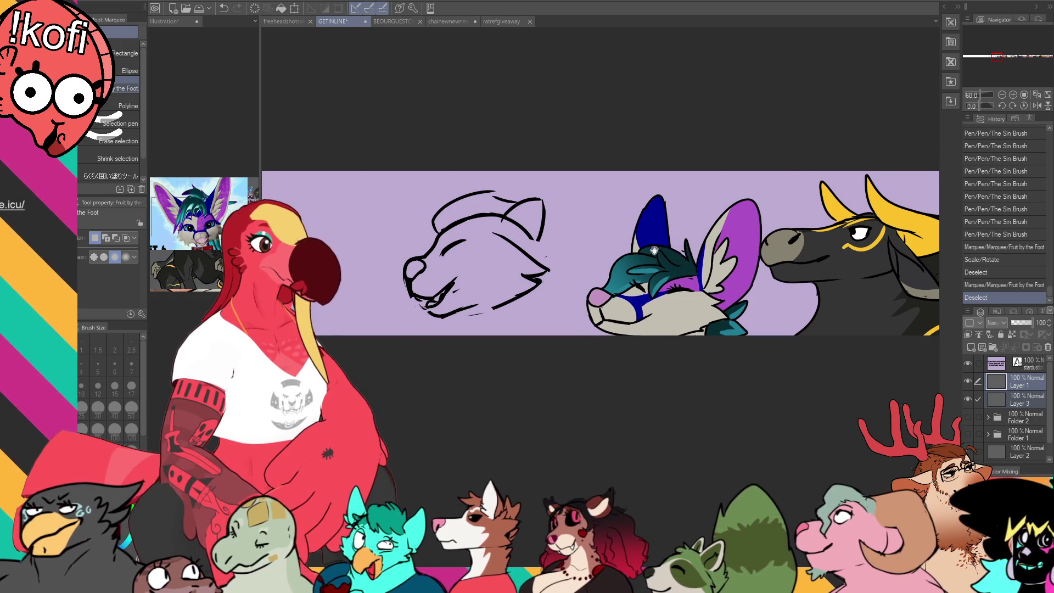
- Try a few C-shaped strokes left of the sketch, undo them, and pan the view
{"action": "left_click_drag", "start_coordinate": [549, 247], "coordinate": [810, 202]}
{"action": "key", "text": "p"}
{"action": "mouse_move", "coordinate": [598, 174]}
{"action": "left_mouse_down"}
{"action": "mouse_move", "coordinate": [538, 220]}
{"action": "mouse_move", "coordinate": [596, 217]}
{"action": "left_mouse_up"}
{"action": "mouse_move", "coordinate": [645, 166]}
{"action": "left_mouse_down"}
{"action": "mouse_move", "coordinate": [629, 168]}
{"action": "mouse_move", "coordinate": [646, 240]}
{"action": "left_mouse_up"}
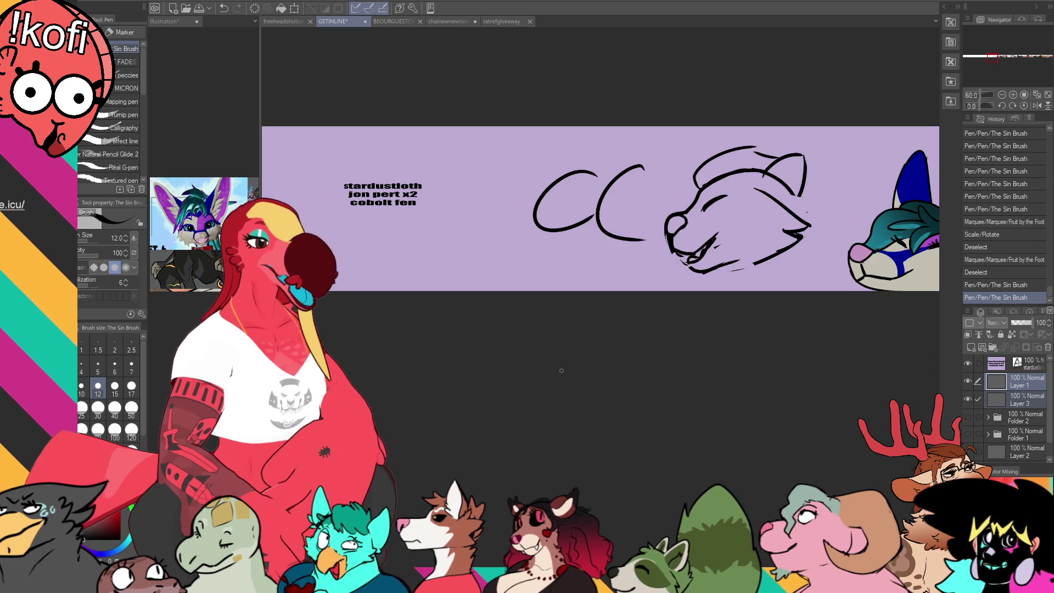
{"action": "key", "text": "ctrl+z"}
{"action": "key", "text": "ctrl+z"}
{"action": "left_click_drag", "start_coordinate": [565, 188], "coordinate": [578, 197]}
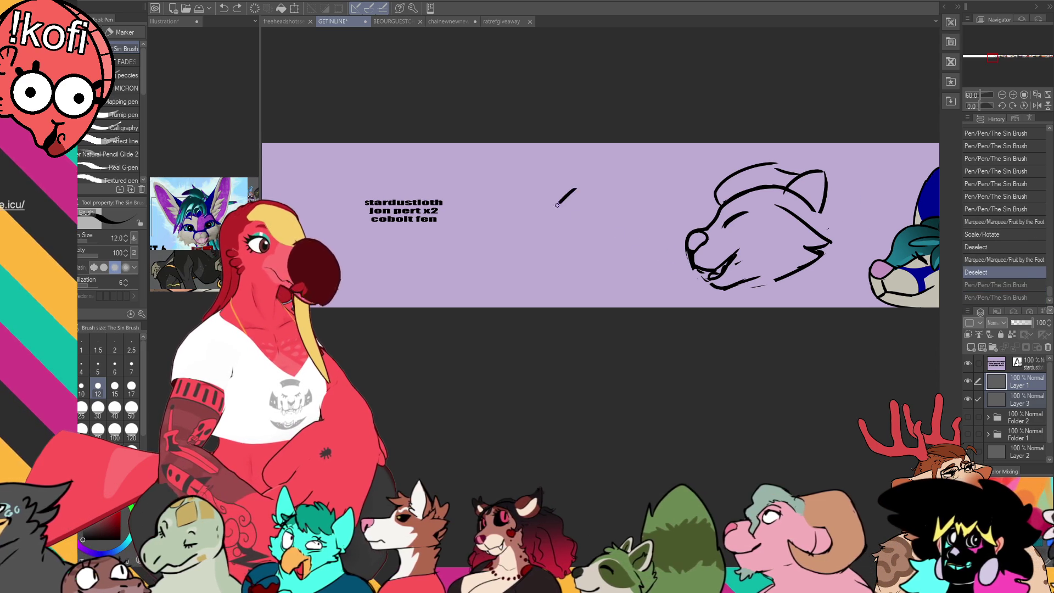
{"action": "key", "text": "ctrl+z"}
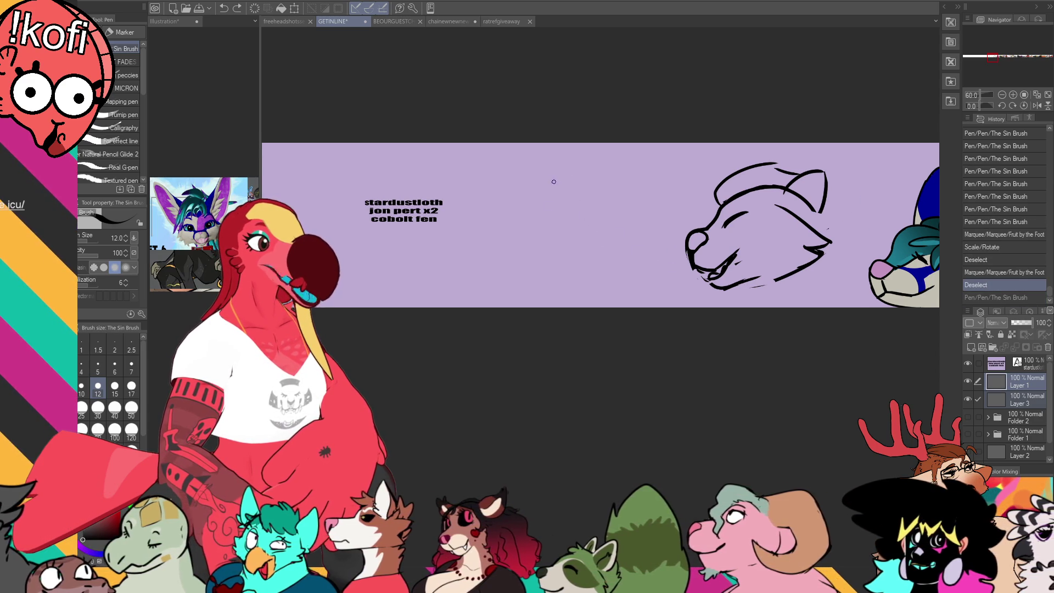
- Rough out a new shape with upper arcs and an ear left of the wolf head
{"action": "mouse_move", "coordinate": [523, 193]}
{"action": "left_mouse_down"}
{"action": "mouse_move", "coordinate": [548, 177]}
{"action": "mouse_move", "coordinate": [526, 208]}
{"action": "mouse_move", "coordinate": [558, 244]}
{"action": "mouse_move", "coordinate": [648, 225]}
{"action": "mouse_move", "coordinate": [670, 199]}
{"action": "left_mouse_up"}
{"action": "left_click_drag", "start_coordinate": [524, 210], "coordinate": [522, 223]}
{"action": "mouse_move", "coordinate": [522, 211]}
{"action": "left_mouse_down"}
{"action": "mouse_move", "coordinate": [571, 271]}
{"action": "mouse_move", "coordinate": [559, 260]}
{"action": "mouse_move", "coordinate": [588, 269]}
{"action": "mouse_move", "coordinate": [578, 272]}
{"action": "mouse_move", "coordinate": [677, 238]}
{"action": "mouse_move", "coordinate": [671, 230]}
{"action": "left_mouse_up"}
{"action": "key", "text": "ctrl+z"}
{"action": "left_click_drag", "start_coordinate": [550, 180], "coordinate": [664, 194]}
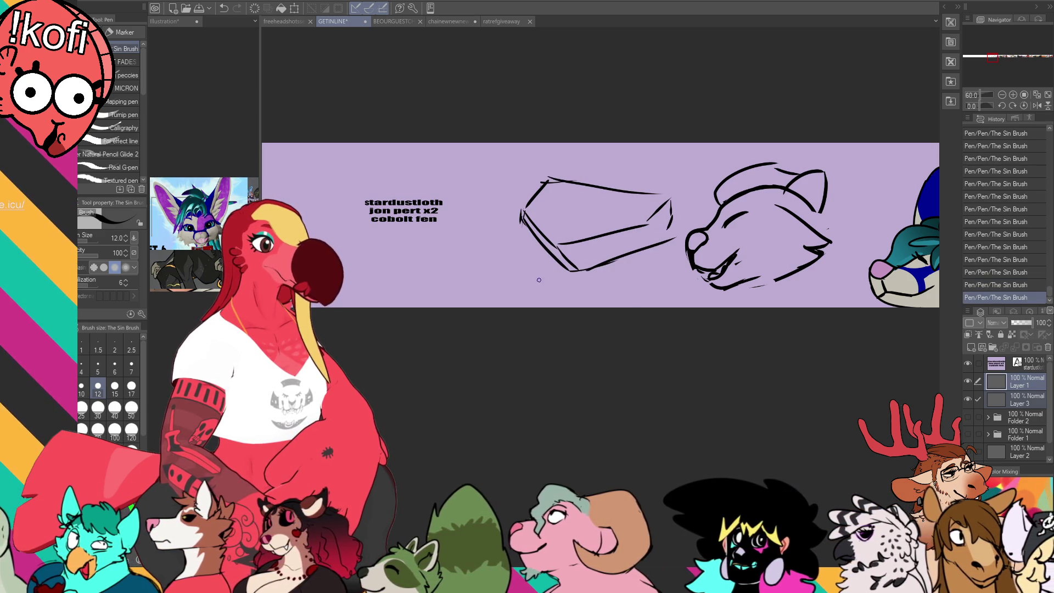
{"action": "mouse_move", "coordinate": [516, 175]}
{"action": "left_mouse_down"}
{"action": "mouse_move", "coordinate": [510, 196]}
{"action": "mouse_move", "coordinate": [552, 155]}
{"action": "left_mouse_up"}
{"action": "left_click_drag", "start_coordinate": [575, 157], "coordinate": [528, 198]}
{"action": "mouse_move", "coordinate": [647, 188]}
{"action": "left_mouse_down"}
{"action": "mouse_move", "coordinate": [709, 184]}
{"action": "mouse_move", "coordinate": [678, 218]}
{"action": "left_mouse_up"}
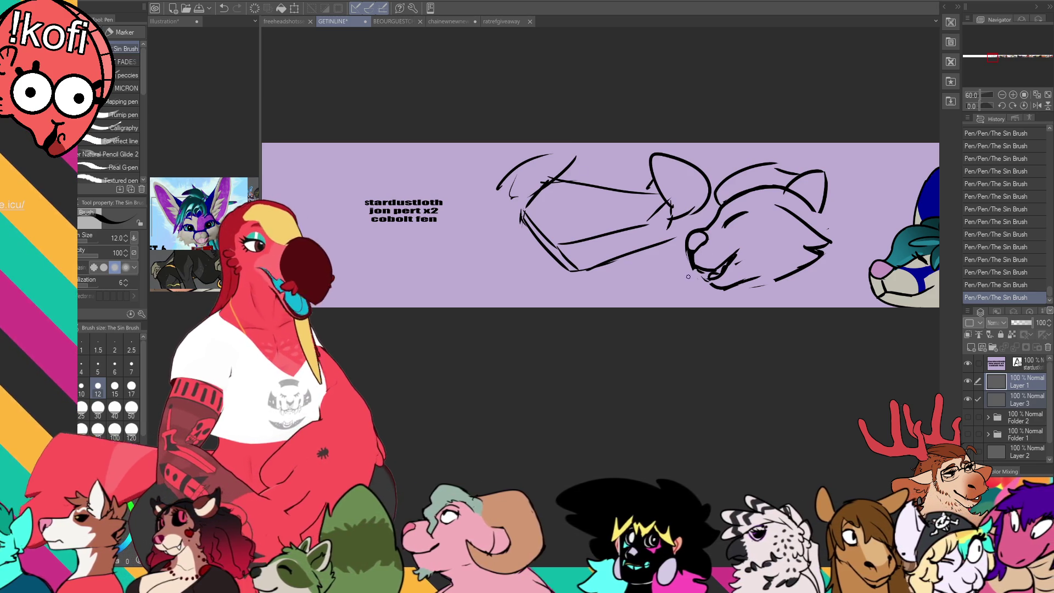
- Lasso the rough sketch, delete it, and clear the selection
{"action": "key", "text": "m"}
{"action": "mouse_move", "coordinate": [713, 162]}
{"action": "left_mouse_down"}
{"action": "mouse_move", "coordinate": [689, 228]}
{"action": "mouse_move", "coordinate": [486, 277]}
{"action": "mouse_move", "coordinate": [713, 165]}
{"action": "left_mouse_up"}
{"action": "key", "text": "Delete"}
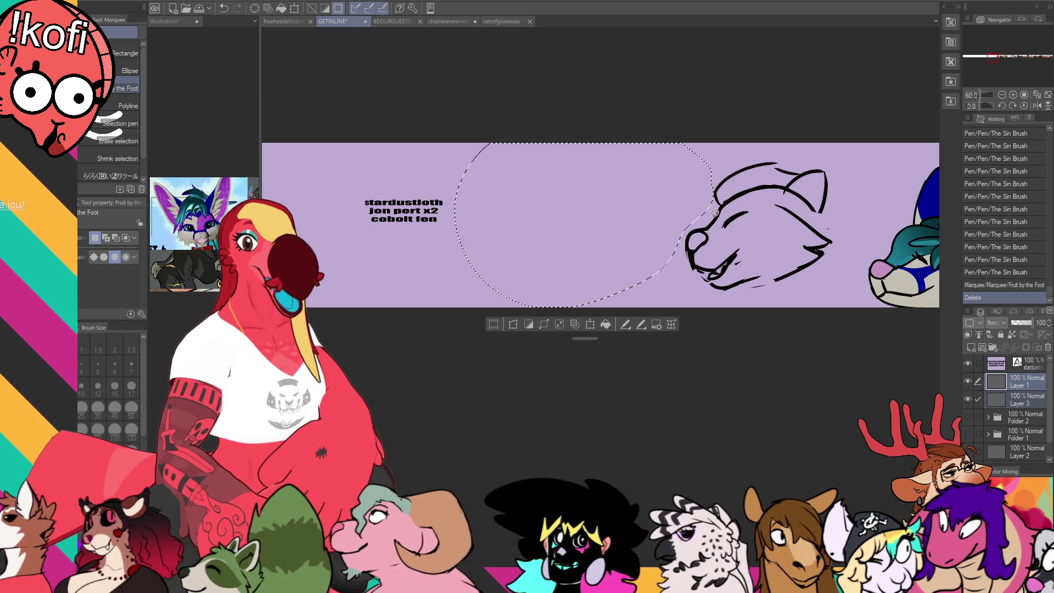
{"action": "key", "text": "ctrl+d"}
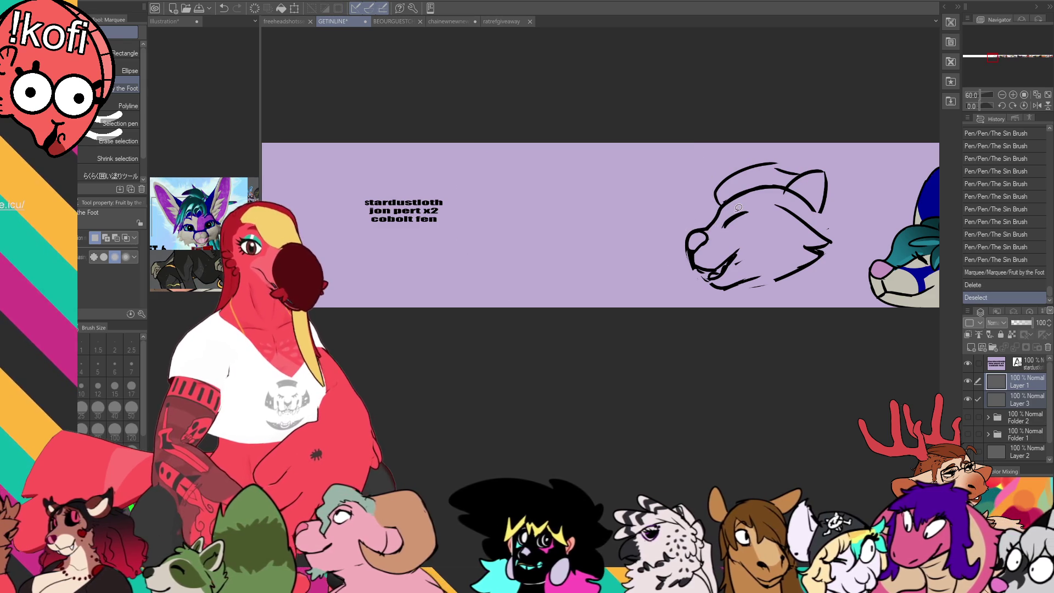
- Touch up the wolf's ear and mouth lines with the pen and eraser
{"action": "key", "text": "p"}
{"action": "left_click_drag", "start_coordinate": [825, 175], "coordinate": [823, 182]}
{"action": "left_click_drag", "start_coordinate": [693, 251], "coordinate": [703, 276]}
{"action": "left_click_drag", "start_coordinate": [687, 233], "coordinate": [686, 232]}
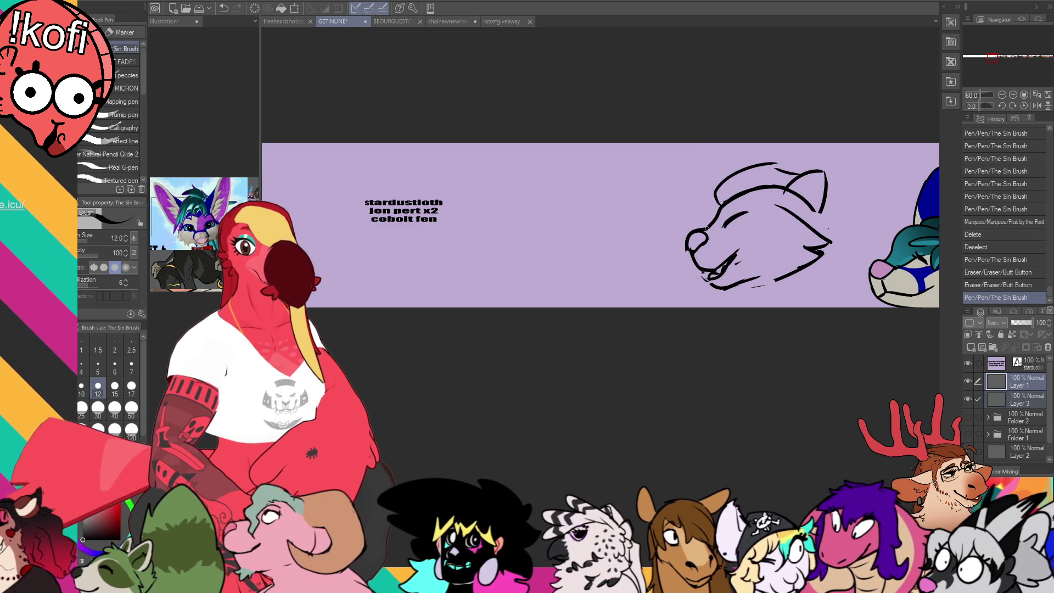
{"action": "key", "text": "ctrl+z"}
{"action": "mouse_move", "coordinate": [712, 269]}
{"action": "left_mouse_down"}
{"action": "mouse_move", "coordinate": [721, 277]}
{"action": "mouse_move", "coordinate": [691, 252]}
{"action": "mouse_move", "coordinate": [696, 267]}
{"action": "mouse_move", "coordinate": [711, 266]}
{"action": "left_mouse_up"}
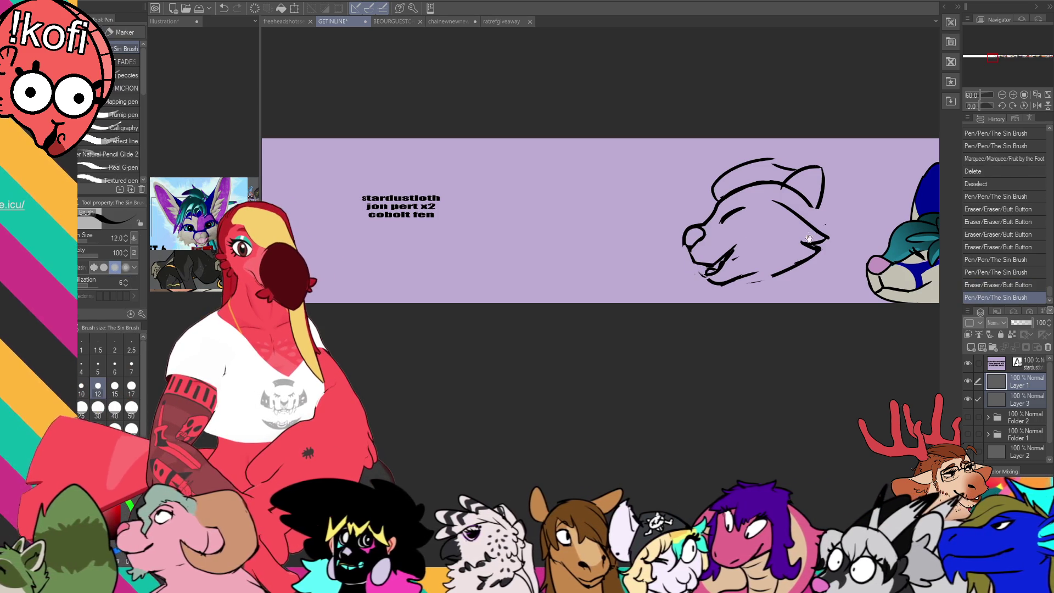
- Erase and redraw the wolf's mouth line and eye stroke
{"action": "scroll", "coordinate": [807, 236], "scroll_direction": "down", "scroll_amount": 1}
{"action": "key", "text": "e"}
{"action": "left_click_drag", "start_coordinate": [733, 252], "coordinate": [722, 247]}
{"action": "left_click_drag", "start_coordinate": [718, 245], "coordinate": [719, 251]}
{"action": "key", "text": "p"}
{"action": "left_click_drag", "start_coordinate": [729, 205], "coordinate": [720, 209]}
{"action": "key", "text": "ctrl+z"}
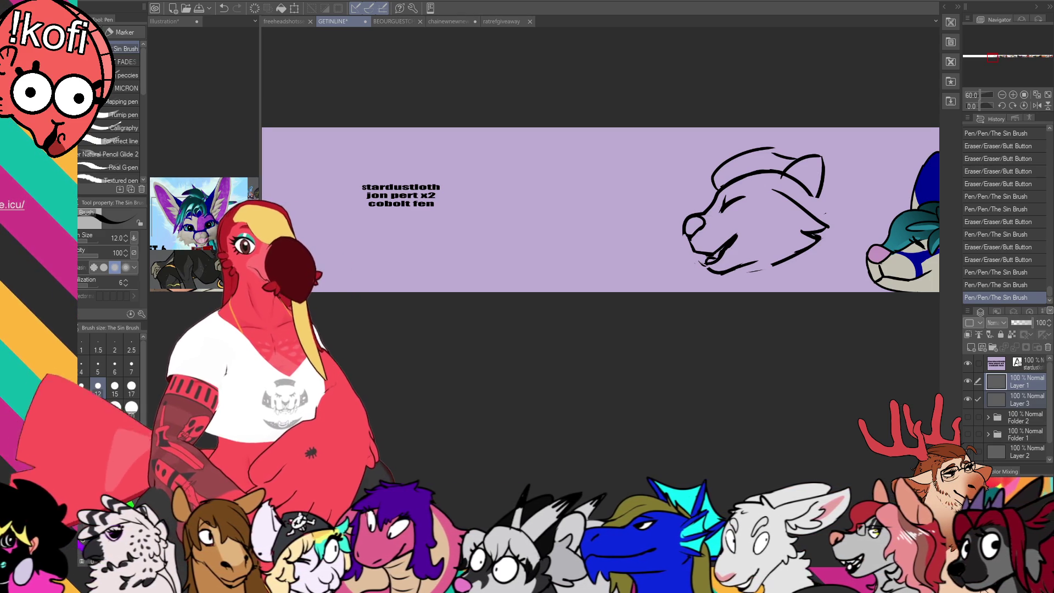
- Erase part of the wolf's jaw line and add a fur tuft at the head's top-left
{"action": "key", "text": "e"}
{"action": "mouse_move", "coordinate": [761, 273]}
{"action": "left_mouse_down"}
{"action": "mouse_move", "coordinate": [710, 271]}
{"action": "mouse_move", "coordinate": [758, 262]}
{"action": "left_mouse_up"}
{"action": "key", "text": "p"}
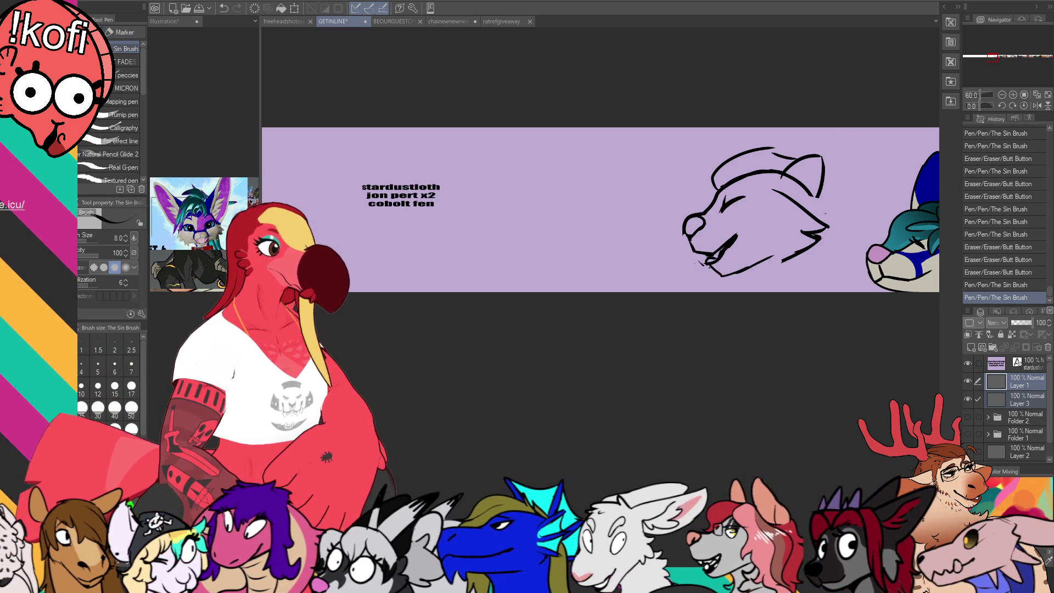
{"action": "left_click_drag", "start_coordinate": [716, 188], "coordinate": [706, 181]}
- Rework the wolf's mouth lines and erase a stray mark near the snout
{"action": "key", "text": "e"}
{"action": "left_click_drag", "start_coordinate": [726, 233], "coordinate": [723, 240]}
{"action": "mouse_move", "coordinate": [724, 246]}
{"action": "left_mouse_down"}
{"action": "mouse_move", "coordinate": [698, 253]}
{"action": "mouse_move", "coordinate": [721, 243]}
{"action": "mouse_move", "coordinate": [707, 261]}
{"action": "mouse_move", "coordinate": [718, 256]}
{"action": "mouse_move", "coordinate": [770, 204]}
{"action": "mouse_move", "coordinate": [824, 233]}
{"action": "mouse_move", "coordinate": [787, 237]}
{"action": "left_mouse_up"}
{"action": "key", "text": "p"}
{"action": "key", "text": "e"}
{"action": "key", "text": "p"}
{"action": "key", "text": "e"}
{"action": "left_click", "coordinate": [741, 234]}
- Lasso and shift the jaw lines into place, then extend the jaw stroke rightward
{"action": "key", "text": "m"}
{"action": "key", "text": "k"}
{"action": "key", "text": "ctrl+d"}
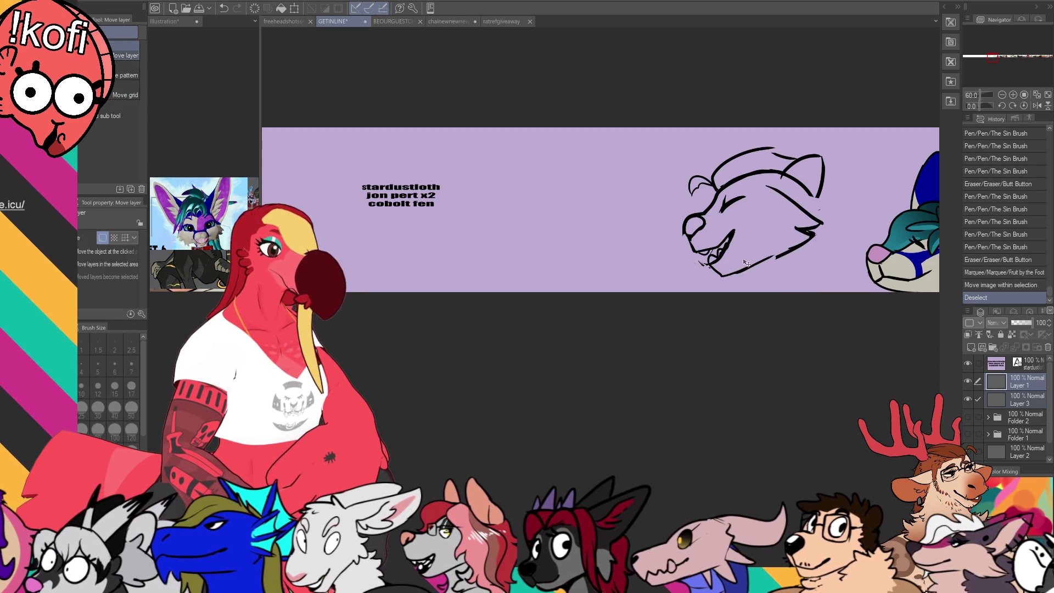
{"action": "key", "text": "p"}
{"action": "left_click_drag", "start_coordinate": [745, 280], "coordinate": [728, 290]}
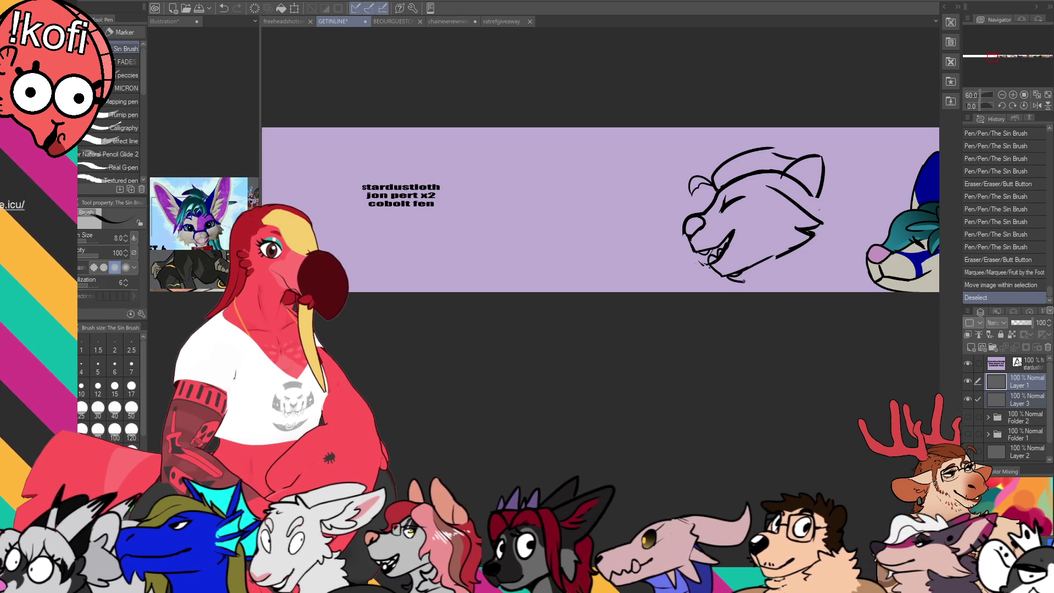
{"action": "mouse_move", "coordinate": [819, 224]}
{"action": "left_mouse_down"}
{"action": "mouse_move", "coordinate": [846, 229]}
{"action": "mouse_move", "coordinate": [843, 277]}
{"action": "left_mouse_up"}
- At brush size 12, add chin fur strokes and the wolf's neck and shoulder lines
{"action": "key", "text": "bracketright"}
{"action": "key", "text": "bracketright"}
{"action": "left_click_drag", "start_coordinate": [743, 271], "coordinate": [732, 289]}
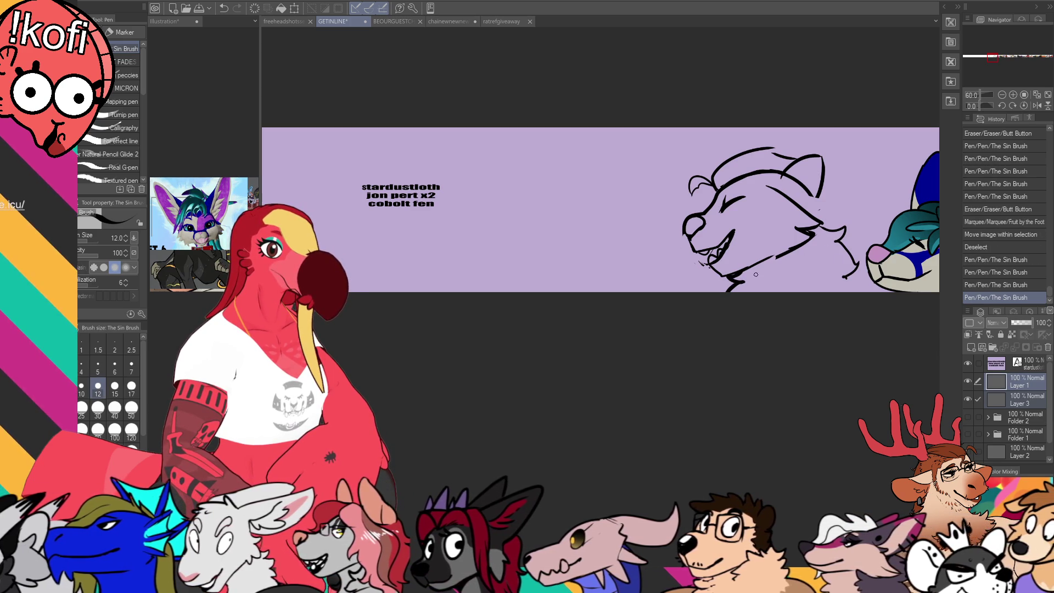
{"action": "left_click_drag", "start_coordinate": [818, 223], "coordinate": [847, 231]}
{"action": "mouse_move", "coordinate": [845, 225]}
{"action": "left_mouse_down"}
{"action": "mouse_move", "coordinate": [841, 240]}
{"action": "mouse_move", "coordinate": [863, 275]}
{"action": "mouse_move", "coordinate": [849, 292]}
{"action": "left_mouse_up"}
- Replace the wolf's right ear with a larger pointed ear and reshape its inner line
{"action": "key", "text": "e"}
{"action": "mouse_move", "coordinate": [810, 153]}
{"action": "left_mouse_down"}
{"action": "mouse_move", "coordinate": [796, 164]}
{"action": "mouse_move", "coordinate": [803, 190]}
{"action": "mouse_move", "coordinate": [817, 196]}
{"action": "mouse_move", "coordinate": [820, 179]}
{"action": "mouse_move", "coordinate": [806, 204]}
{"action": "left_mouse_up"}
{"action": "key", "text": "p"}
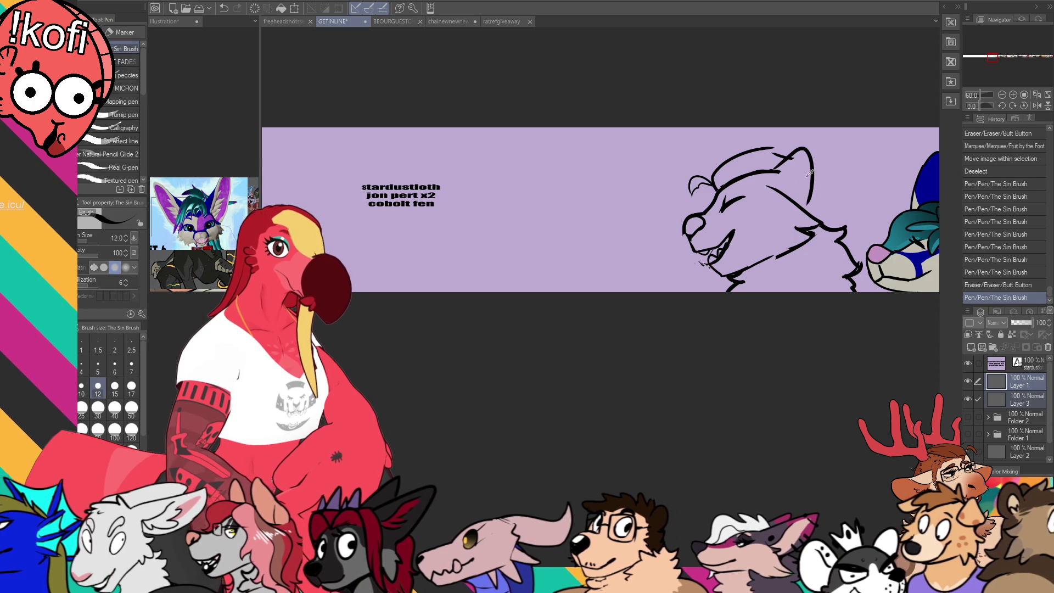
{"action": "key", "text": "e"}
{"action": "mouse_move", "coordinate": [792, 158]}
{"action": "left_mouse_down"}
{"action": "mouse_move", "coordinate": [769, 170]}
{"action": "mouse_move", "coordinate": [812, 193]}
{"action": "mouse_move", "coordinate": [812, 214]}
{"action": "left_mouse_up"}
{"action": "key", "text": "p"}
{"action": "key", "text": "e"}
{"action": "key", "text": "p"}
{"action": "mouse_move", "coordinate": [757, 148]}
{"action": "left_mouse_down"}
{"action": "mouse_move", "coordinate": [776, 145]}
{"action": "mouse_move", "coordinate": [846, 178]}
{"action": "mouse_move", "coordinate": [840, 225]}
{"action": "mouse_move", "coordinate": [863, 216]}
{"action": "mouse_move", "coordinate": [856, 242]}
{"action": "left_mouse_up"}
{"action": "key", "text": "ctrl+z"}
{"action": "left_click_drag", "start_coordinate": [825, 187], "coordinate": [824, 214]}
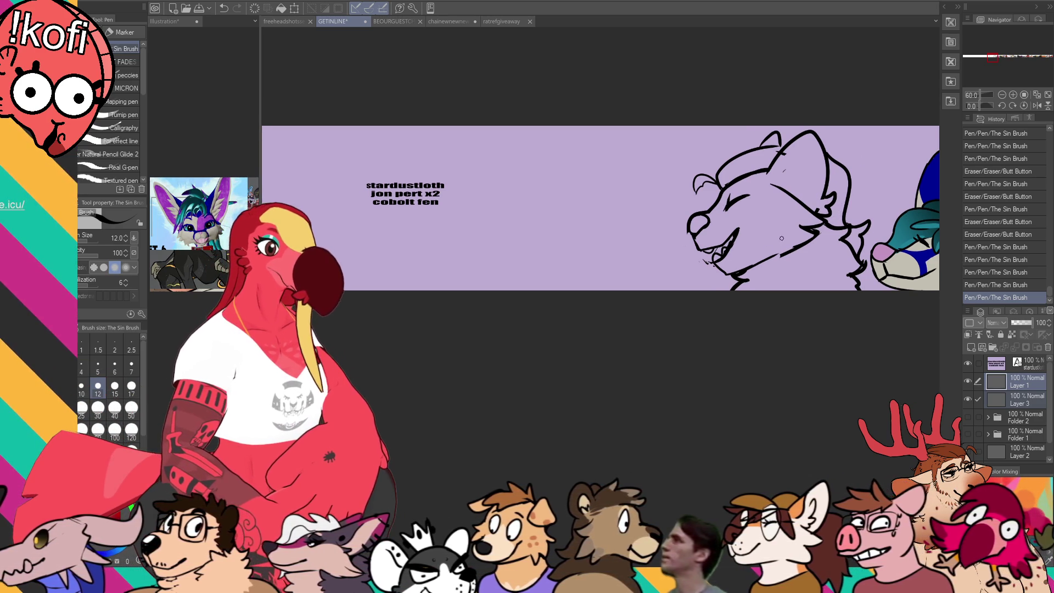
- Clean up small lines near the jaw and mouth, redrawing strokes where needed
{"action": "key", "text": "e"}
{"action": "left_click_drag", "start_coordinate": [835, 230], "coordinate": [818, 236]}
{"action": "left_click_drag", "start_coordinate": [813, 239], "coordinate": [804, 242]}
{"action": "key", "text": "p"}
{"action": "left_click_drag", "start_coordinate": [771, 185], "coordinate": [779, 189]}
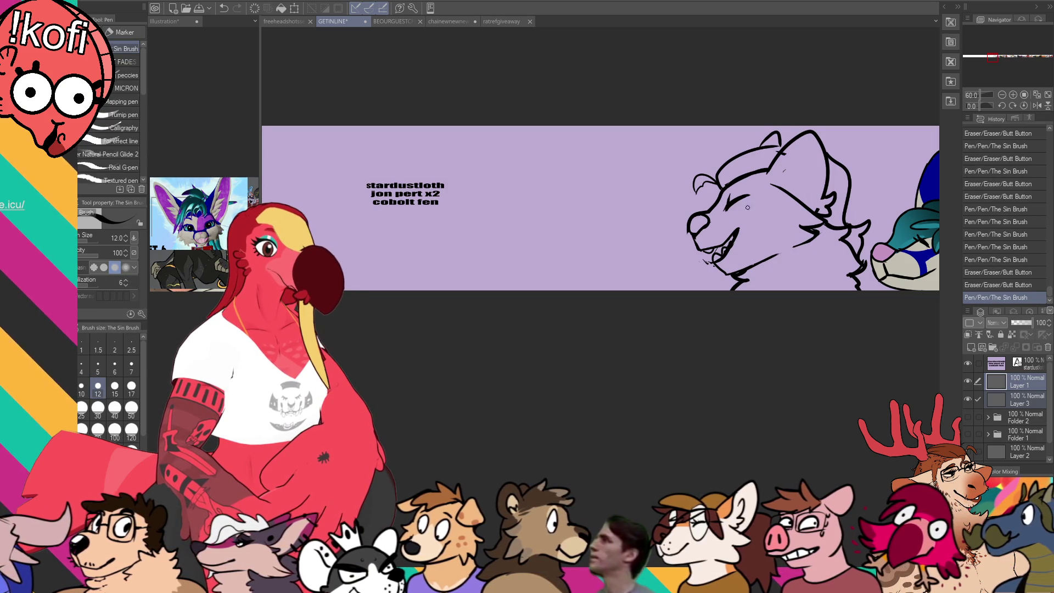
{"action": "left_click_drag", "start_coordinate": [733, 204], "coordinate": [741, 171]}
{"action": "key", "text": "e"}
{"action": "left_click_drag", "start_coordinate": [708, 263], "coordinate": [702, 259]}
{"action": "left_click_drag", "start_coordinate": [704, 258], "coordinate": [708, 263]}
{"action": "key", "text": "p"}
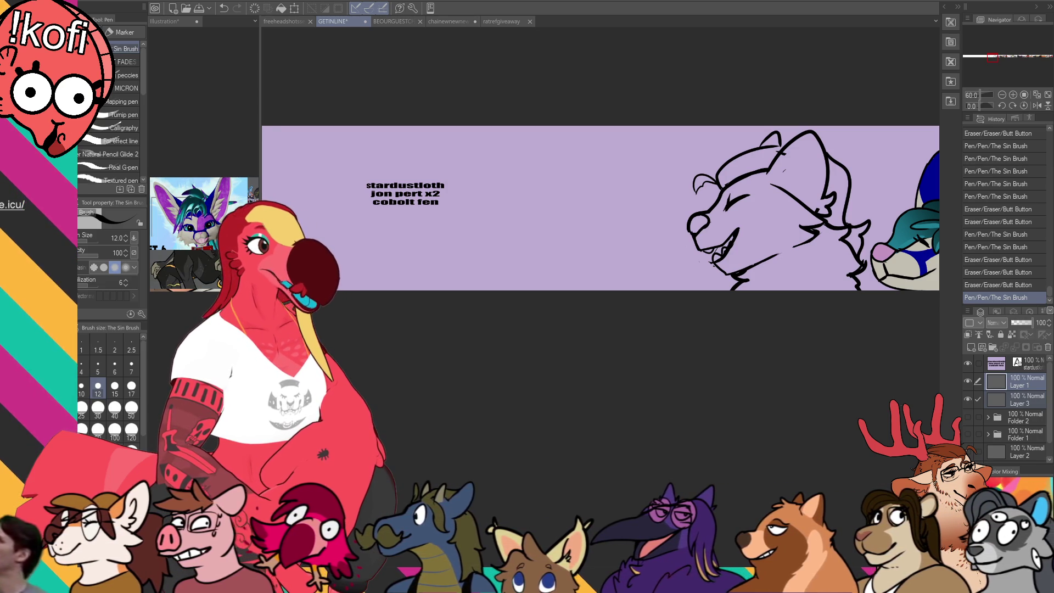
- Draw a round head outline left of the wolf, redoing the lopsided attempts
{"action": "left_click_drag", "start_coordinate": [612, 184], "coordinate": [554, 261]}
{"action": "key", "text": "ctrl+z"}
{"action": "key", "text": "ctrl+z"}
{"action": "left_click_drag", "start_coordinate": [619, 196], "coordinate": [599, 290]}
{"action": "left_click_drag", "start_coordinate": [566, 205], "coordinate": [658, 286]}
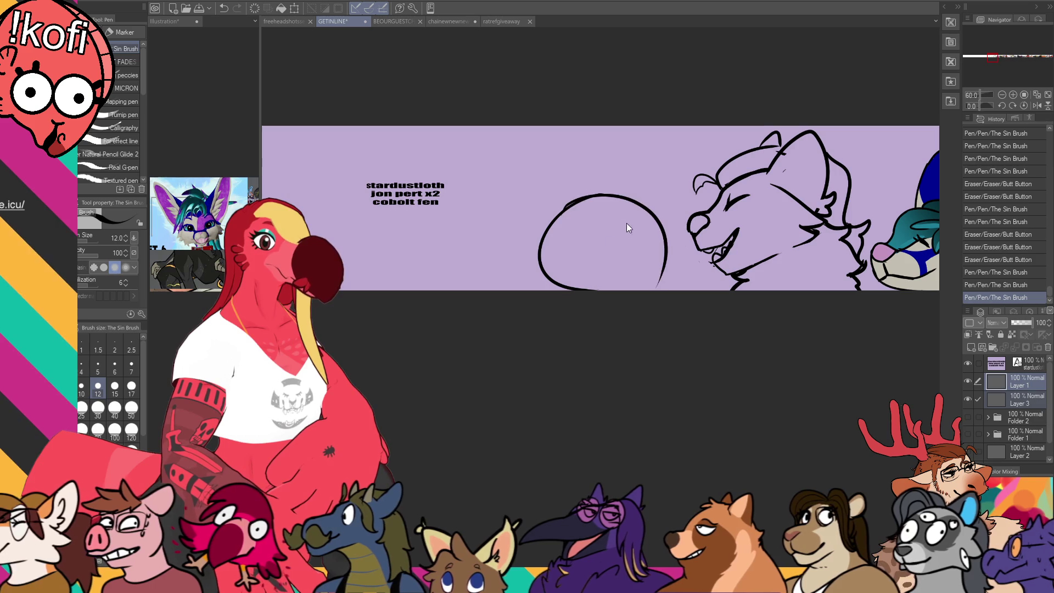
{"action": "key", "text": "ctrl+z"}
{"action": "key", "text": "ctrl+z"}
{"action": "mouse_move", "coordinate": [599, 192]}
{"action": "left_mouse_down"}
{"action": "mouse_move", "coordinate": [555, 264]}
{"action": "mouse_move", "coordinate": [648, 289]}
{"action": "left_mouse_up"}
{"action": "key", "text": "ctrl+z"}
{"action": "mouse_move", "coordinate": [557, 217]}
{"action": "left_mouse_down"}
{"action": "mouse_move", "coordinate": [545, 258]}
{"action": "mouse_move", "coordinate": [585, 290]}
{"action": "left_mouse_up"}
- Fix the circle's lower-right edge and draw a small round mouth inside it
{"action": "key", "text": "e"}
{"action": "mouse_move", "coordinate": [649, 281]}
{"action": "left_mouse_down"}
{"action": "mouse_move", "coordinate": [626, 265]}
{"action": "mouse_move", "coordinate": [629, 257]}
{"action": "mouse_move", "coordinate": [642, 269]}
{"action": "mouse_move", "coordinate": [640, 245]}
{"action": "mouse_move", "coordinate": [637, 267]}
{"action": "left_mouse_up"}
{"action": "key", "text": "p"}
{"action": "key", "text": "e"}
{"action": "key", "text": "p"}
{"action": "key", "text": "e"}
{"action": "mouse_move", "coordinate": [632, 268]}
{"action": "left_mouse_down"}
{"action": "mouse_move", "coordinate": [609, 266]}
{"action": "mouse_move", "coordinate": [637, 268]}
{"action": "left_mouse_up"}
{"action": "key", "text": "p"}
{"action": "mouse_move", "coordinate": [637, 268]}
{"action": "left_mouse_down"}
{"action": "mouse_move", "coordinate": [632, 246]}
{"action": "mouse_move", "coordinate": [620, 248]}
{"action": "left_mouse_up"}
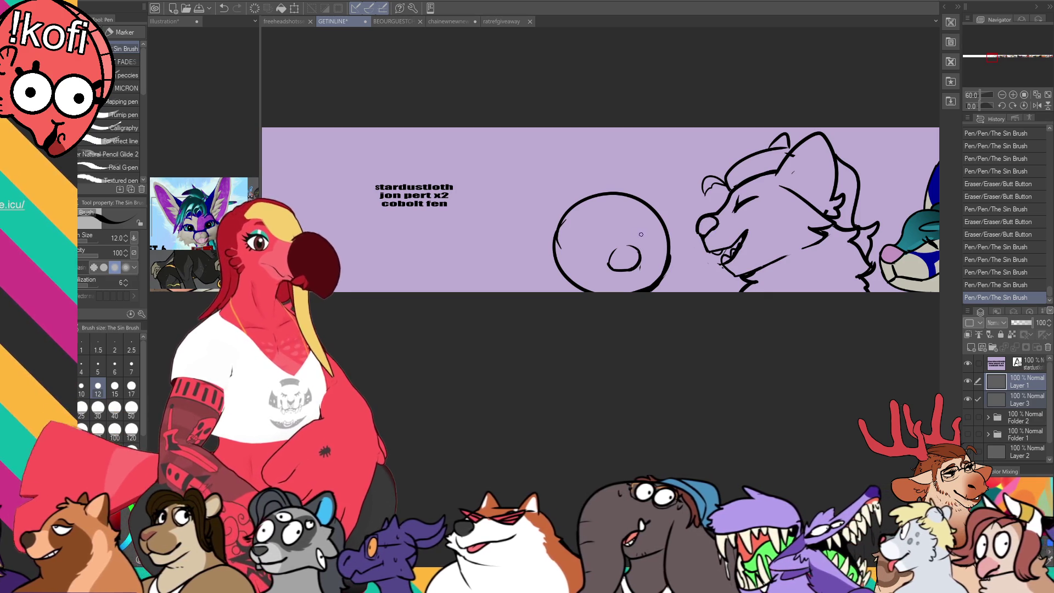
- Retouch the small inner mouth shape and draw a closed eye inside the circle
{"action": "key", "text": "e"}
{"action": "left_click_drag", "start_coordinate": [612, 254], "coordinate": [626, 272]}
{"action": "left_click_drag", "start_coordinate": [628, 255], "coordinate": [640, 253]}
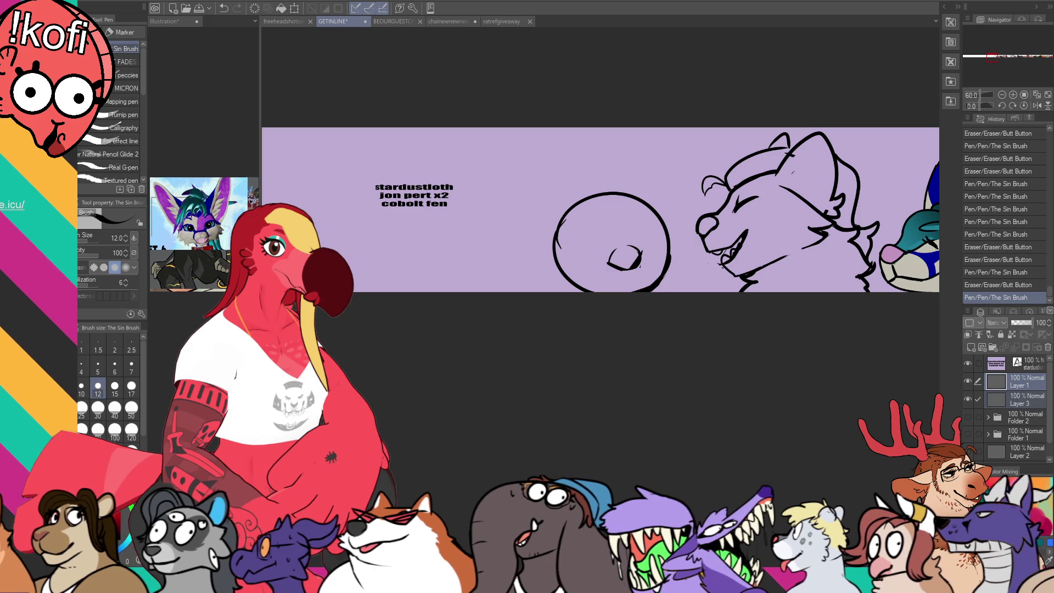
{"action": "key", "text": "e"}
{"action": "mouse_move", "coordinate": [632, 265]}
{"action": "left_mouse_down"}
{"action": "mouse_move", "coordinate": [636, 247]}
{"action": "mouse_move", "coordinate": [639, 269]}
{"action": "mouse_move", "coordinate": [616, 248]}
{"action": "mouse_move", "coordinate": [637, 242]}
{"action": "mouse_move", "coordinate": [642, 220]}
{"action": "left_mouse_up"}
{"action": "key", "text": "p"}
{"action": "key", "text": "e"}
{"action": "key", "text": "p"}
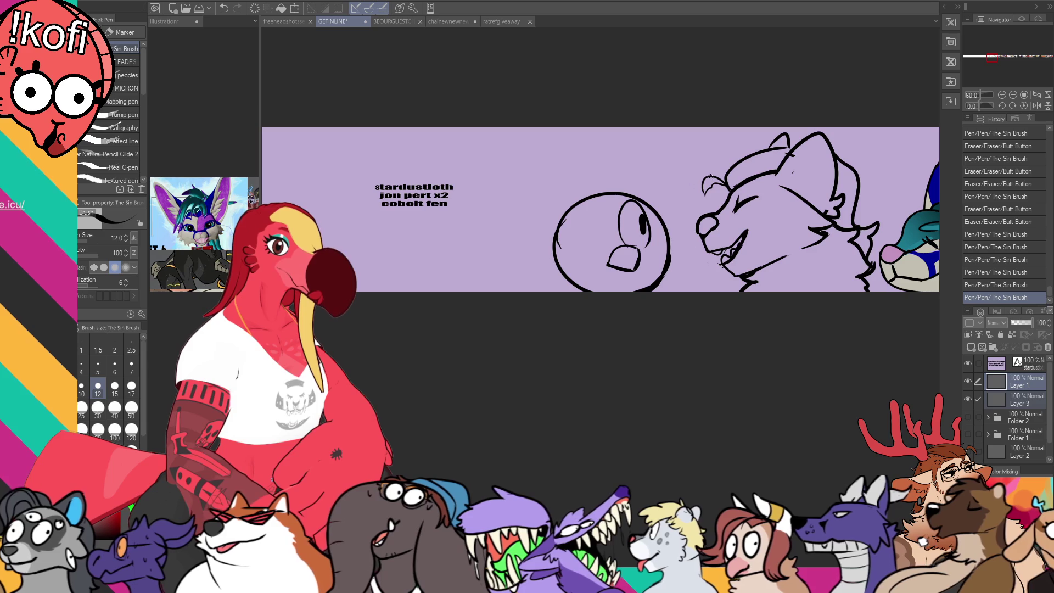
{"action": "mouse_move", "coordinate": [573, 255]}
{"action": "left_mouse_down"}
{"action": "mouse_move", "coordinate": [637, 247]}
{"action": "mouse_move", "coordinate": [627, 270]}
{"action": "mouse_move", "coordinate": [650, 290]}
{"action": "left_mouse_up"}
- Refine the round face's edges, add an arc over its top-left, and hair strands over the eye
{"action": "left_click_drag", "start_coordinate": [668, 245], "coordinate": [648, 289]}
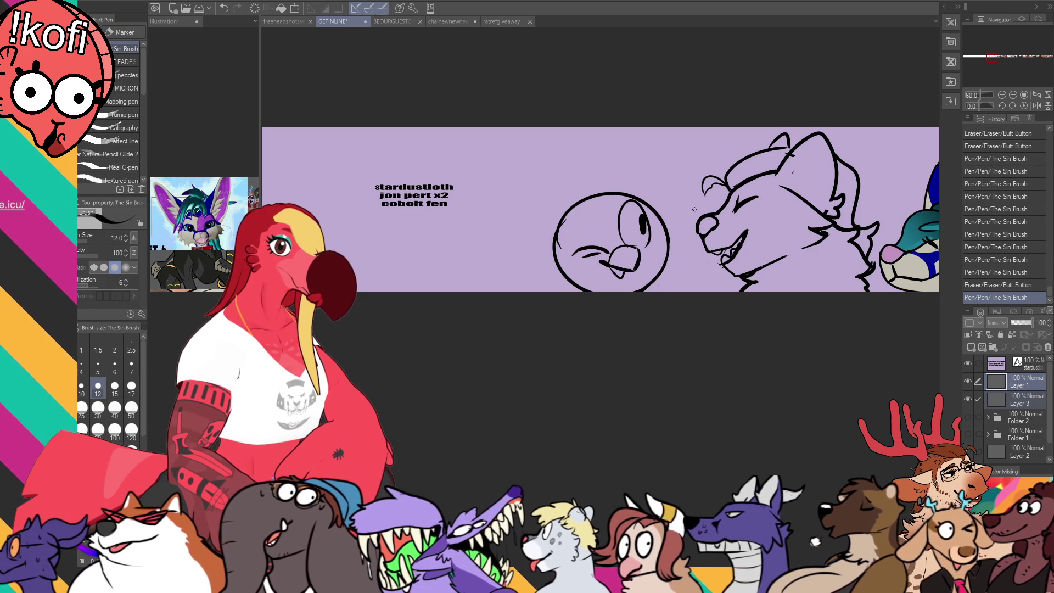
{"action": "left_click_drag", "start_coordinate": [555, 228], "coordinate": [565, 278]}
{"action": "mouse_move", "coordinate": [559, 228]}
{"action": "left_mouse_down"}
{"action": "mouse_move", "coordinate": [575, 289]}
{"action": "mouse_move", "coordinate": [570, 278]}
{"action": "left_mouse_up"}
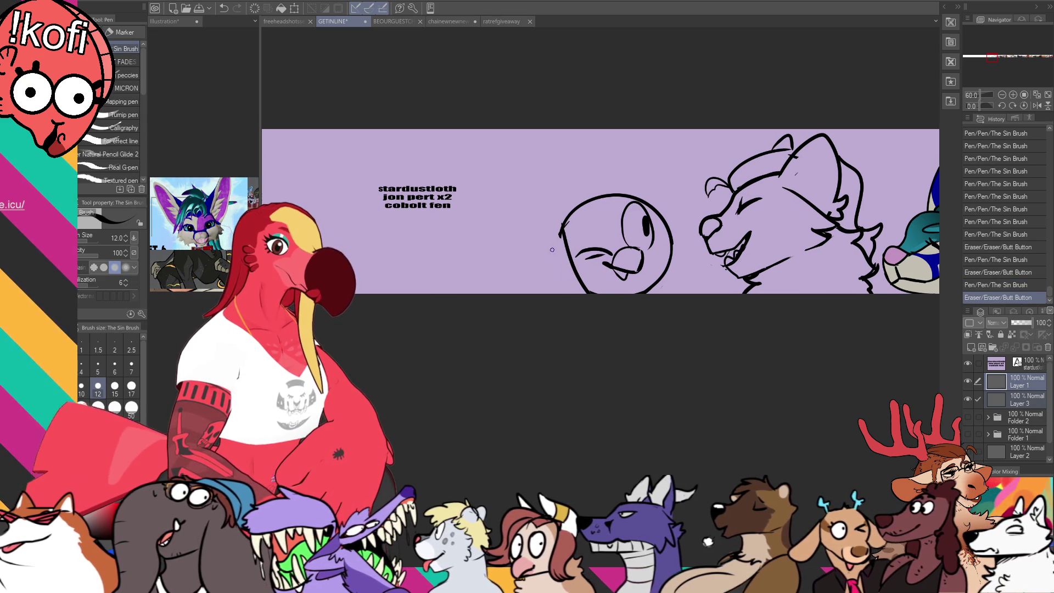
{"action": "left_click_drag", "start_coordinate": [566, 217], "coordinate": [553, 291]}
{"action": "key", "text": "ctrl+z"}
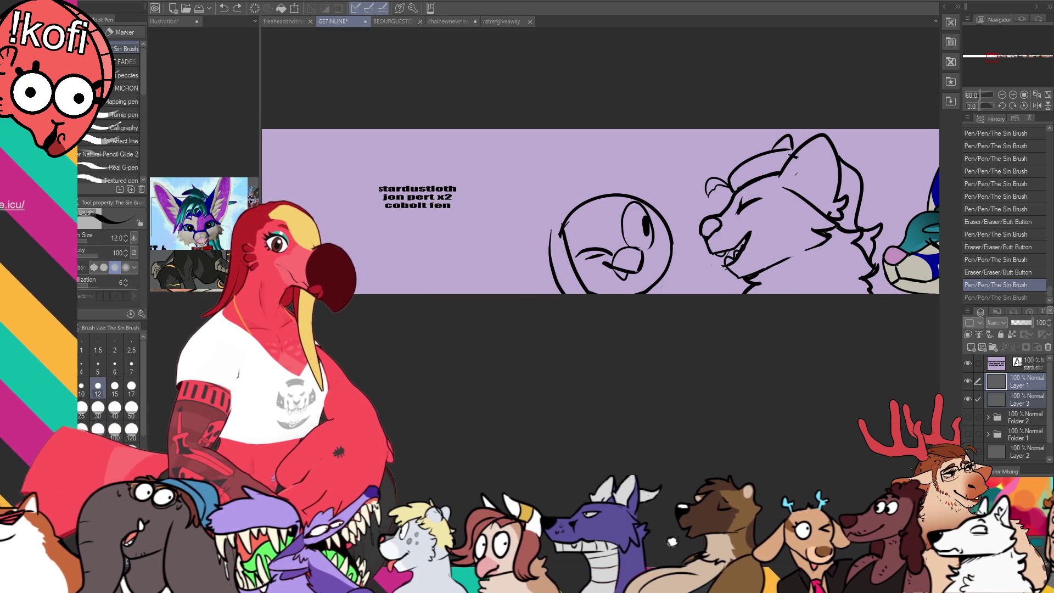
{"action": "left_click_drag", "start_coordinate": [657, 200], "coordinate": [531, 293]}
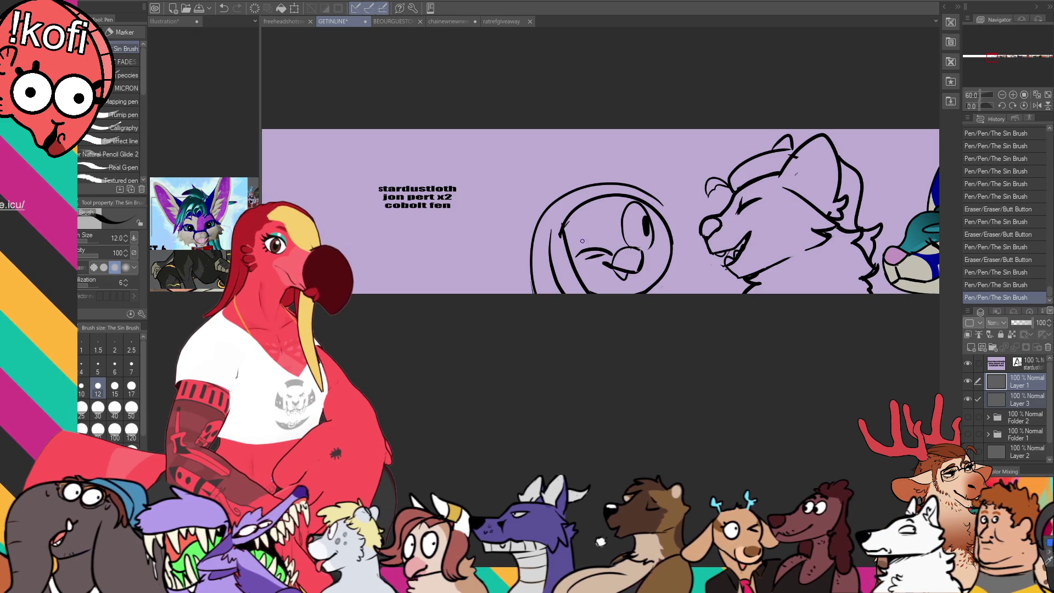
{"action": "mouse_move", "coordinate": [575, 219]}
{"action": "left_mouse_down"}
{"action": "mouse_move", "coordinate": [567, 240]}
{"action": "mouse_move", "coordinate": [646, 208]}
{"action": "left_mouse_up"}
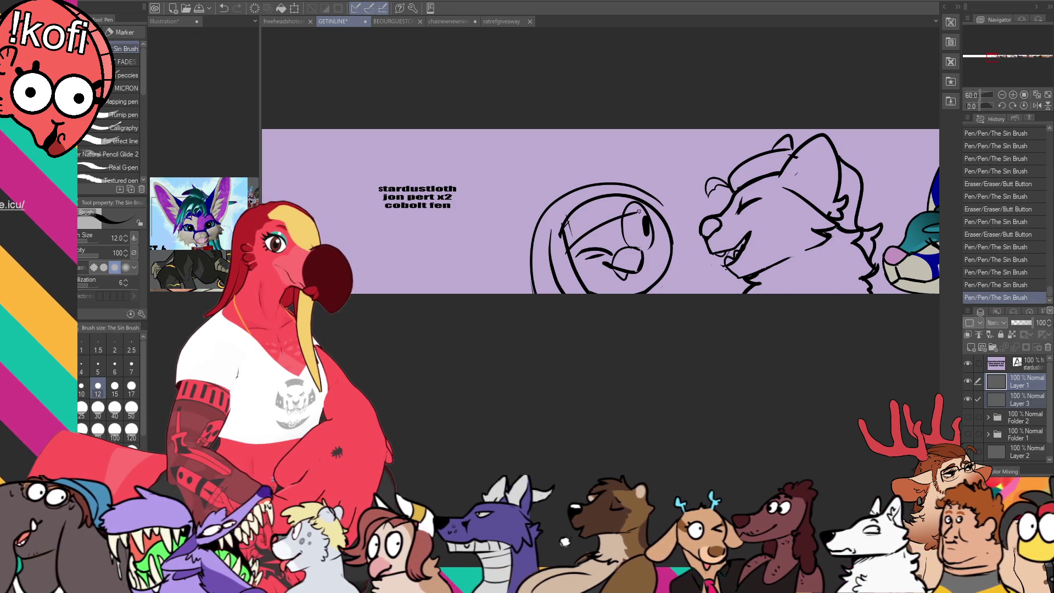
{"action": "mouse_move", "coordinate": [566, 220]}
{"action": "left_mouse_down"}
{"action": "mouse_move", "coordinate": [565, 242]}
{"action": "mouse_move", "coordinate": [620, 195]}
{"action": "mouse_move", "coordinate": [541, 172]}
{"action": "mouse_move", "coordinate": [565, 192]}
{"action": "left_mouse_up"}
{"action": "mouse_move", "coordinate": [573, 236]}
{"action": "left_mouse_down"}
{"action": "mouse_move", "coordinate": [562, 220]}
{"action": "mouse_move", "coordinate": [590, 235]}
{"action": "mouse_move", "coordinate": [608, 222]}
{"action": "mouse_move", "coordinate": [593, 217]}
{"action": "mouse_move", "coordinate": [609, 222]}
{"action": "left_mouse_up"}
{"action": "mouse_move", "coordinate": [606, 208]}
{"action": "left_mouse_down"}
{"action": "mouse_move", "coordinate": [610, 224]}
{"action": "mouse_move", "coordinate": [662, 228]}
{"action": "left_mouse_up"}
- Redraw the face's left and right outlines
{"action": "key", "text": "e"}
{"action": "key", "text": "p"}
{"action": "key", "text": "e"}
{"action": "left_click_drag", "start_coordinate": [656, 275], "coordinate": [653, 283]}
{"action": "key", "text": "p"}
{"action": "left_click_drag", "start_coordinate": [536, 242], "coordinate": [526, 292]}
{"action": "key", "text": "e"}
{"action": "key", "text": "p"}
{"action": "left_click_drag", "start_coordinate": [673, 230], "coordinate": [676, 292]}
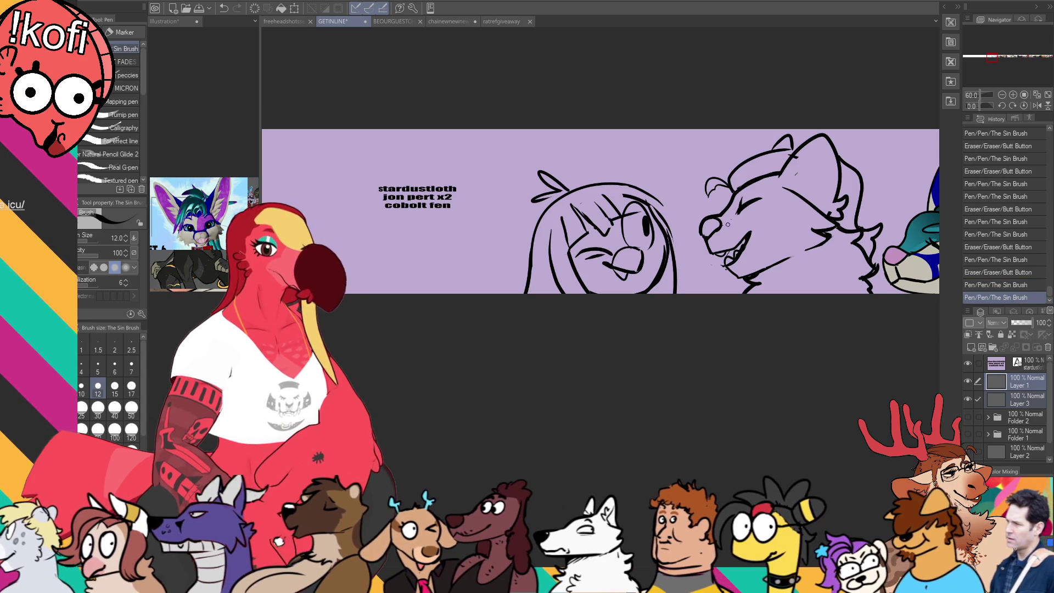
- Erase and redraw the face's right outline and a line across the face
{"action": "key", "text": "e"}
{"action": "left_click_drag", "start_coordinate": [549, 241], "coordinate": [573, 291]}
{"action": "key", "text": "p"}
{"action": "key", "text": "e"}
{"action": "left_click_drag", "start_coordinate": [679, 256], "coordinate": [678, 291]}
{"action": "key", "text": "p"}
{"action": "left_click_drag", "start_coordinate": [672, 233], "coordinate": [680, 294]}
{"action": "key", "text": "ctrl+z"}
{"action": "left_click_drag", "start_coordinate": [670, 233], "coordinate": [678, 293]}
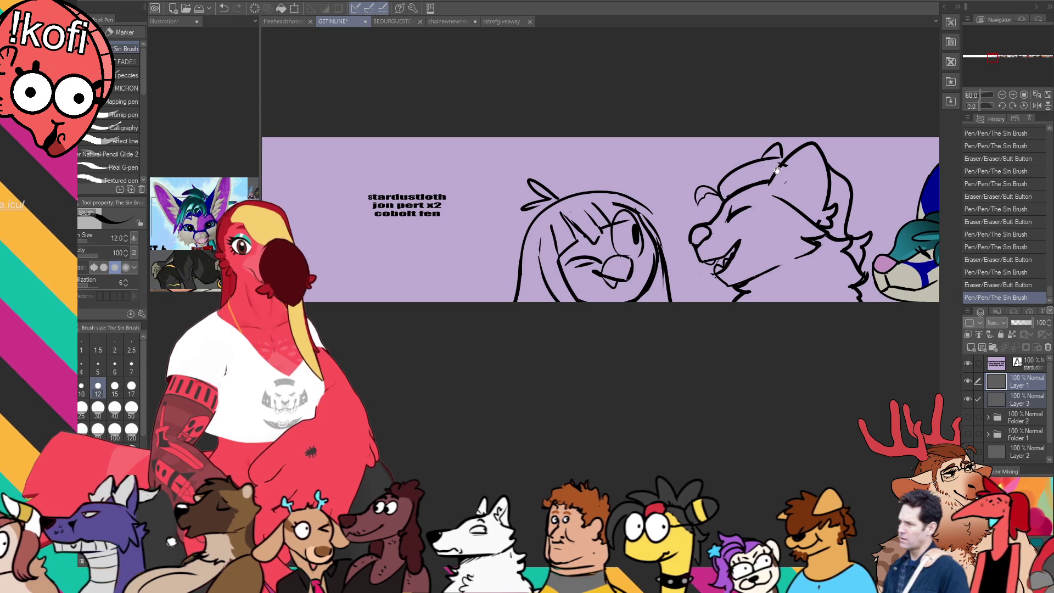
- Clean marks near the girl's eye, add hair outline strokes, and re-stroke her left face outline
{"action": "left_click_drag", "start_coordinate": [852, 175], "coordinate": [849, 178]}
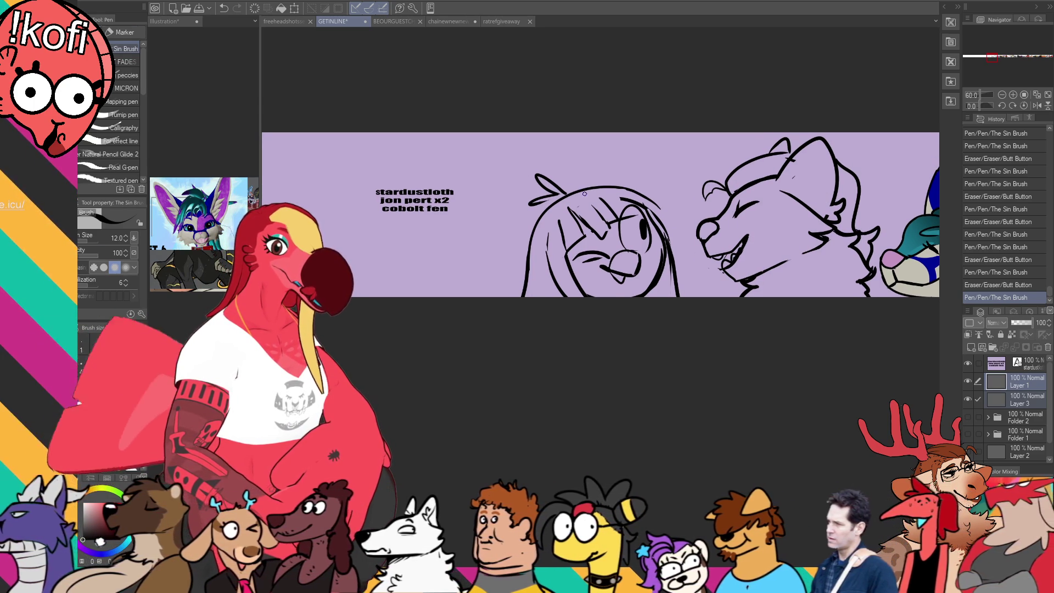
{"action": "key", "text": "e"}
{"action": "key", "text": "p"}
{"action": "key", "text": "e"}
{"action": "mouse_move", "coordinate": [632, 197]}
{"action": "left_mouse_down"}
{"action": "mouse_move", "coordinate": [620, 203]}
{"action": "mouse_move", "coordinate": [632, 223]}
{"action": "mouse_move", "coordinate": [626, 204]}
{"action": "left_mouse_up"}
{"action": "key", "text": "p"}
{"action": "left_click_drag", "start_coordinate": [626, 203], "coordinate": [664, 214]}
{"action": "left_click_drag", "start_coordinate": [658, 210], "coordinate": [672, 216]}
{"action": "left_click_drag", "start_coordinate": [529, 266], "coordinate": [521, 295]}
- Touch up the girl's right-side lines
{"action": "key", "text": "e"}
{"action": "left_click_drag", "start_coordinate": [675, 261], "coordinate": [673, 278]}
{"action": "mouse_move", "coordinate": [671, 269]}
{"action": "left_mouse_down"}
{"action": "mouse_move", "coordinate": [675, 288]}
{"action": "mouse_move", "coordinate": [637, 302]}
{"action": "left_mouse_up"}
{"action": "key", "text": "p"}
{"action": "key", "text": "e"}
- Make final sketch touch-ups, then paste the bird-girl reference as a new document
{"action": "left_click_drag", "start_coordinate": [569, 263], "coordinate": [573, 268]}
{"action": "key", "text": "p"}
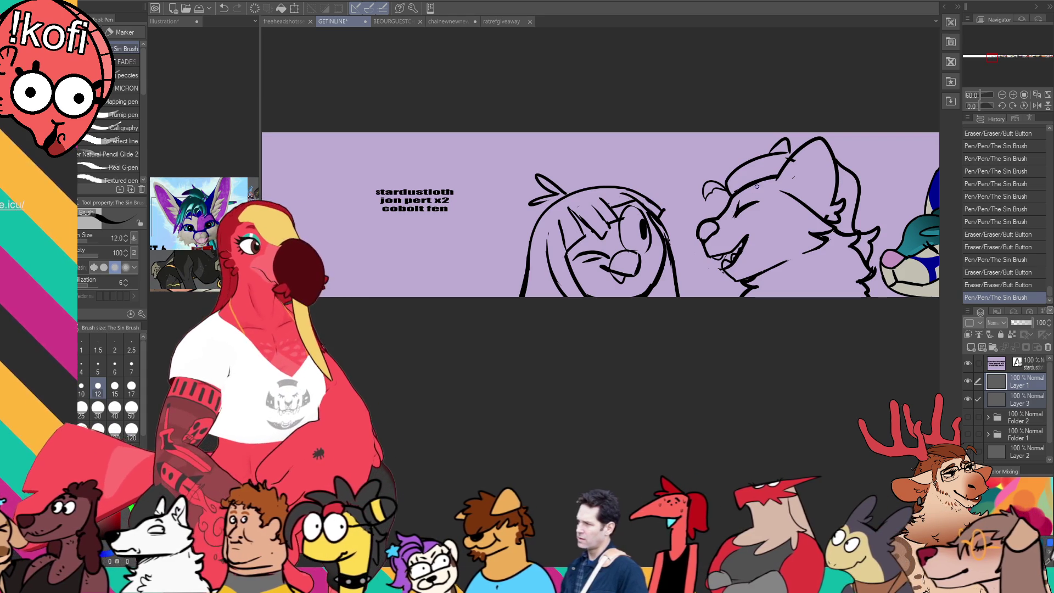
{"action": "key", "text": "e"}
{"action": "left_click_drag", "start_coordinate": [659, 253], "coordinate": [649, 279]}
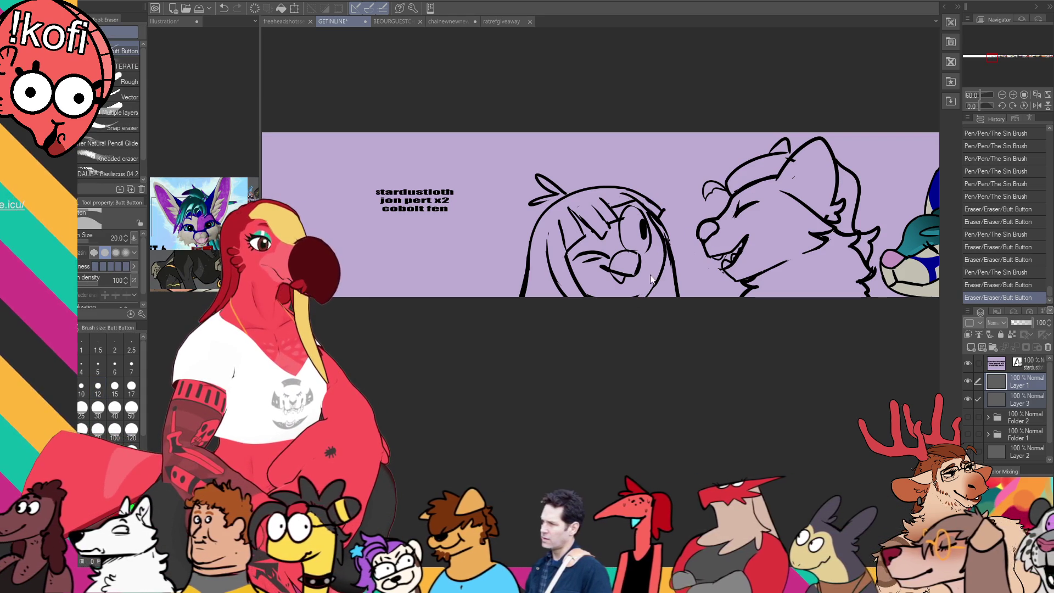
{"action": "key", "text": "ctrl+z"}
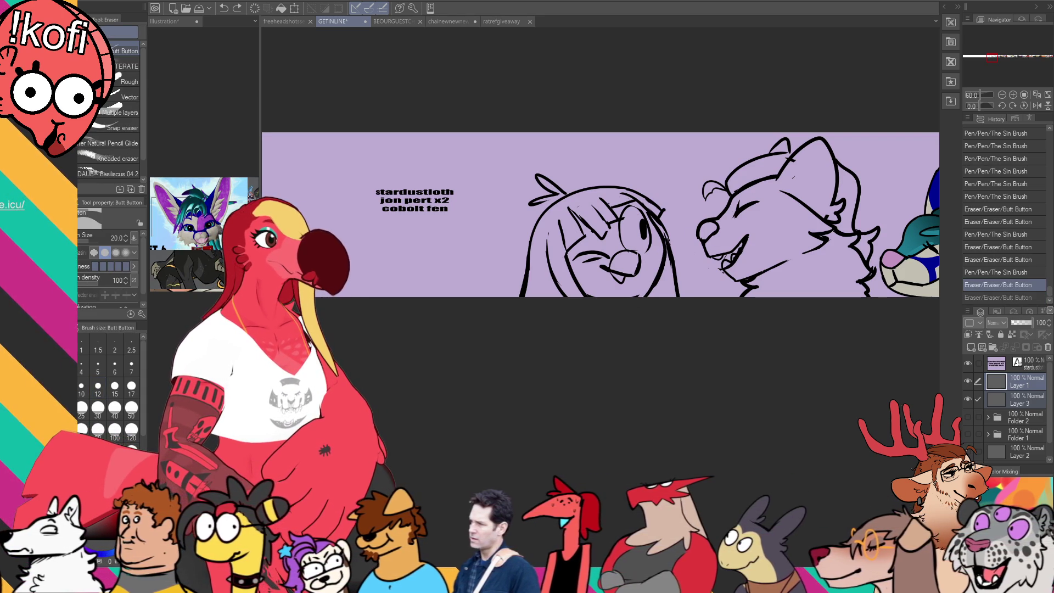
{"action": "key", "text": "ctrl+n"}
{"action": "scroll", "coordinate": [553, 165], "scroll_direction": "up", "scroll_amount": 3}
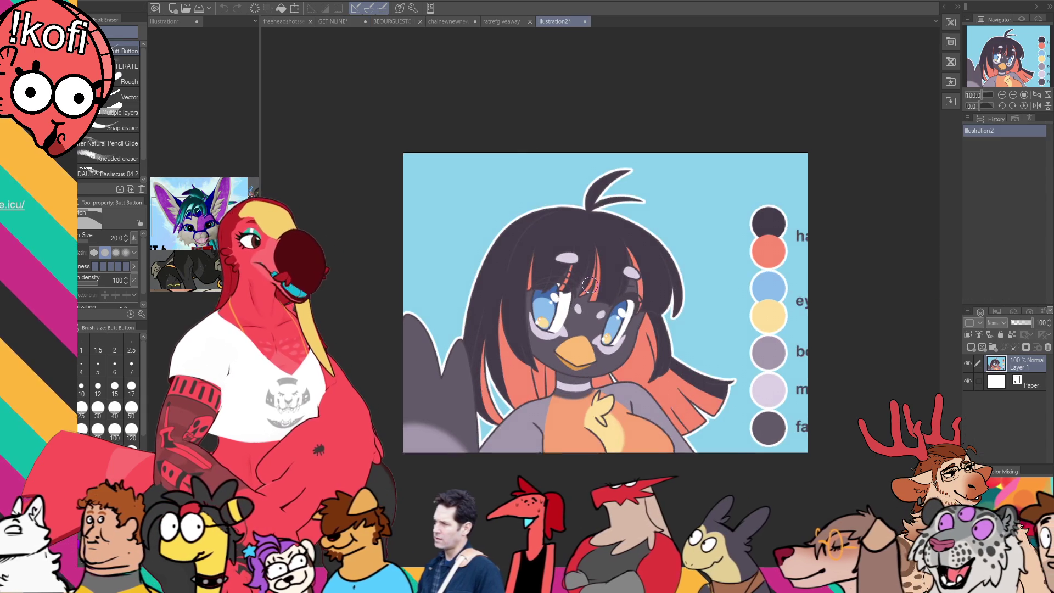
- Pan the Illustration2 reference, then close it to return to the ratrefgiveaway sketch
{"action": "left_click_drag", "start_coordinate": [607, 294], "coordinate": [615, 278]}
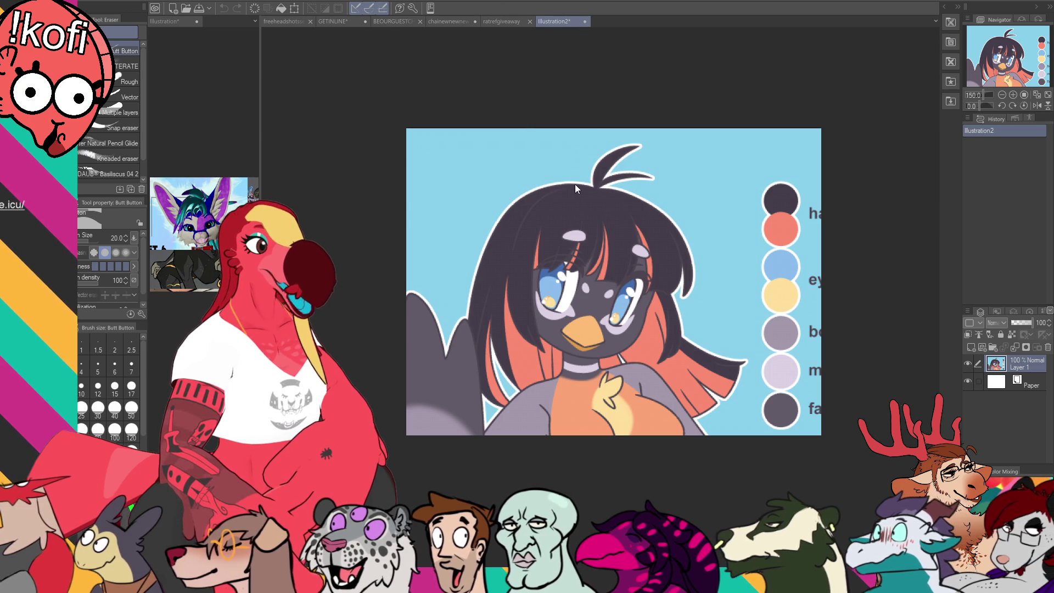
{"action": "key", "text": "ctrl+w"}
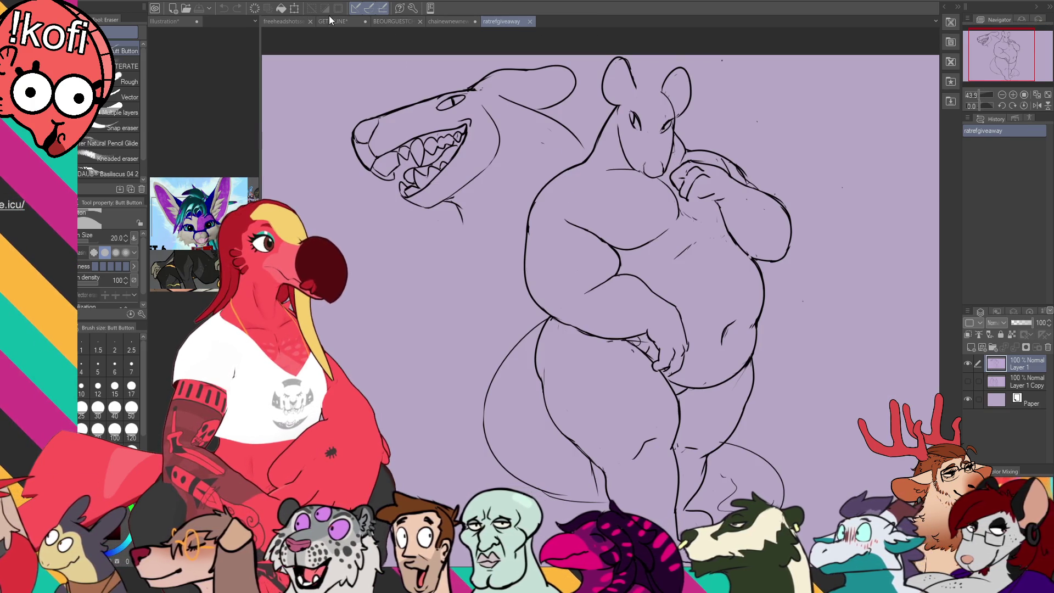
- On the GETINLINE banner, sketch a new head outline with an ear, hair, two eyes, pupils and a chin
{"action": "left_click", "coordinate": [329, 23]}
{"action": "left_click_drag", "start_coordinate": [397, 44], "coordinate": [696, 23]}
{"action": "mouse_move", "coordinate": [571, 212]}
{"action": "left_mouse_down"}
{"action": "mouse_move", "coordinate": [568, 198]}
{"action": "mouse_move", "coordinate": [666, 221]}
{"action": "left_mouse_up"}
{"action": "mouse_move", "coordinate": [641, 178]}
{"action": "left_mouse_down"}
{"action": "mouse_move", "coordinate": [620, 165]}
{"action": "mouse_move", "coordinate": [524, 186]}
{"action": "mouse_move", "coordinate": [581, 184]}
{"action": "mouse_move", "coordinate": [597, 204]}
{"action": "mouse_move", "coordinate": [614, 204]}
{"action": "left_mouse_up"}
{"action": "left_click", "coordinate": [619, 213]}
{"action": "left_click", "coordinate": [594, 210]}
{"action": "left_click_drag", "start_coordinate": [534, 215], "coordinate": [640, 235]}
{"action": "left_click_drag", "start_coordinate": [557, 232], "coordinate": [556, 219]}
- Extend the head sketch with a jaw line and a looping ear, undoing the mouth and tuft strokes
{"action": "left_click_drag", "start_coordinate": [558, 256], "coordinate": [574, 242]}
{"action": "key", "text": "ctrl+z"}
{"action": "mouse_move", "coordinate": [640, 235]}
{"action": "left_mouse_down"}
{"action": "mouse_move", "coordinate": [646, 226]}
{"action": "mouse_move", "coordinate": [667, 235]}
{"action": "mouse_move", "coordinate": [651, 249]}
{"action": "left_mouse_up"}
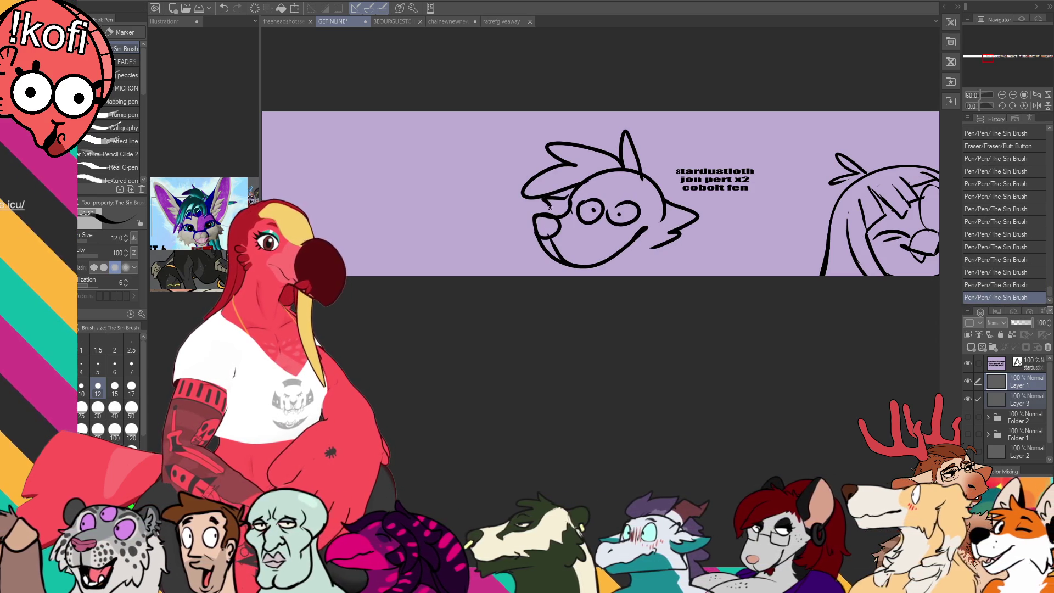
{"action": "left_click_drag", "start_coordinate": [682, 118], "coordinate": [699, 144]}
{"action": "key", "text": "ctrl+z"}
{"action": "left_click_drag", "start_coordinate": [641, 174], "coordinate": [660, 191]}
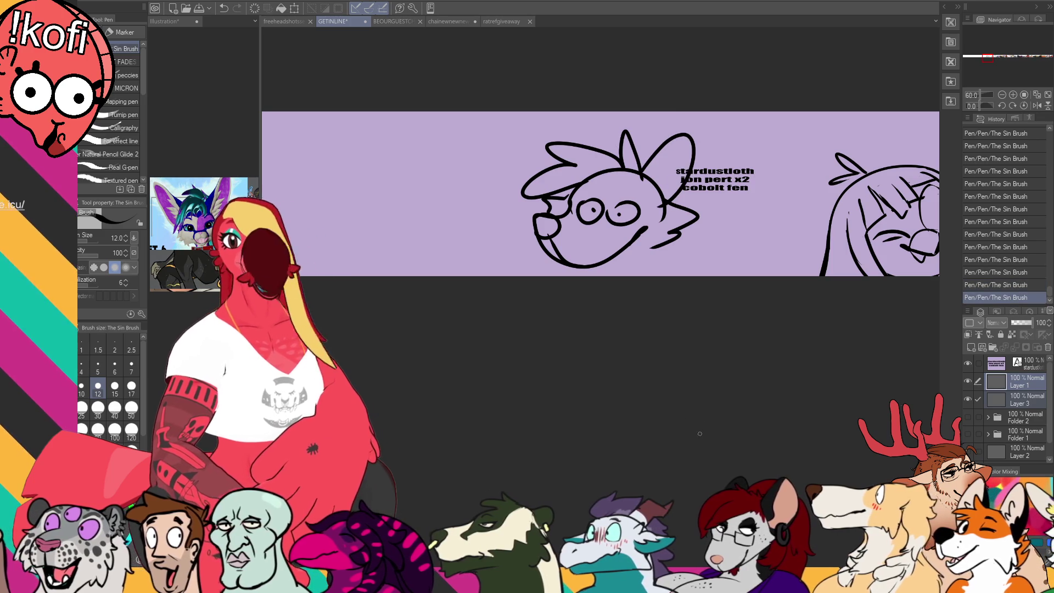
- Lasso the new head sketch, delete it, and clear the selection
{"action": "key", "text": "m"}
{"action": "mouse_move", "coordinate": [711, 274]}
{"action": "left_mouse_down"}
{"action": "mouse_move", "coordinate": [683, 82]}
{"action": "mouse_move", "coordinate": [714, 278]}
{"action": "left_mouse_up"}
{"action": "key", "text": "Delete"}
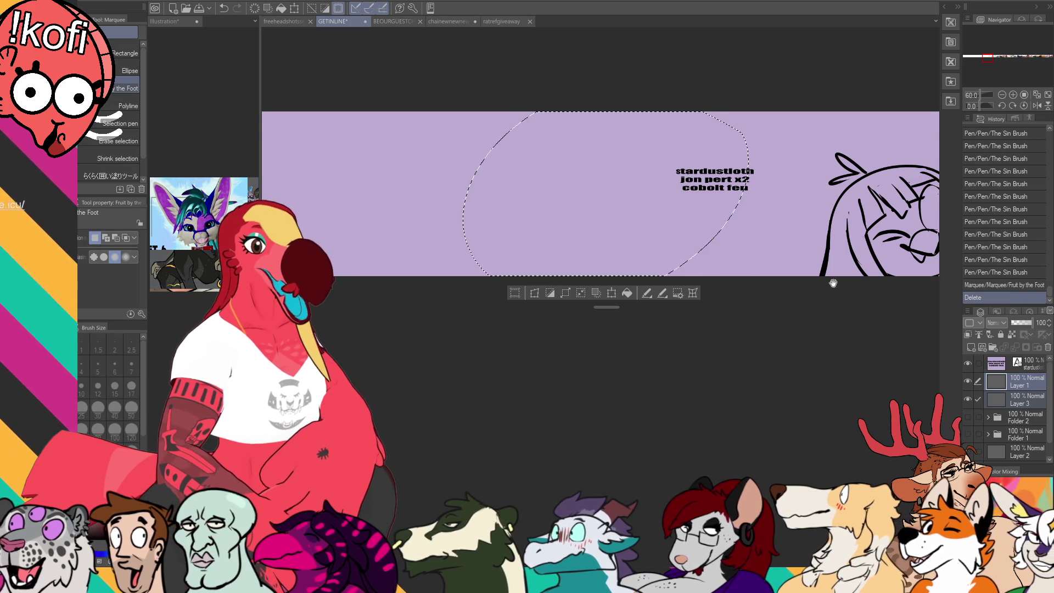
{"action": "key", "text": "ctrl+d"}
- Erase small stray marks near the eye and the head outline
{"action": "key", "text": "e"}
{"action": "left_click_drag", "start_coordinate": [805, 246], "coordinate": [816, 235]}
{"action": "key", "text": "p"}
{"action": "scroll", "coordinate": [852, 89], "scroll_direction": "right", "scroll_amount": 2}
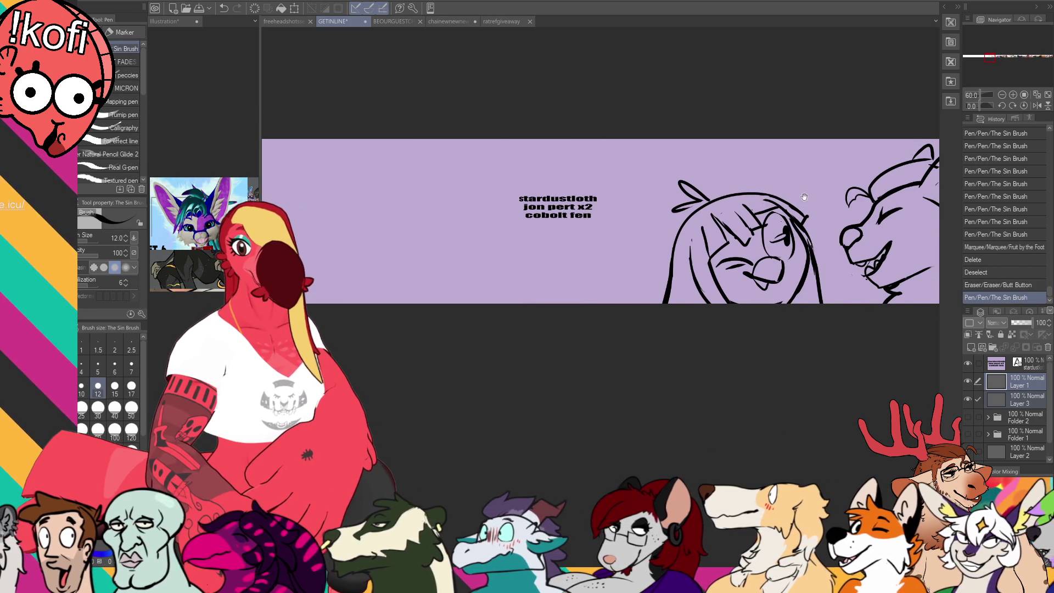
{"action": "scroll", "coordinate": [776, 160], "scroll_direction": "down", "scroll_amount": 1}
{"action": "scroll", "coordinate": [776, 160], "scroll_direction": "right", "scroll_amount": 1}
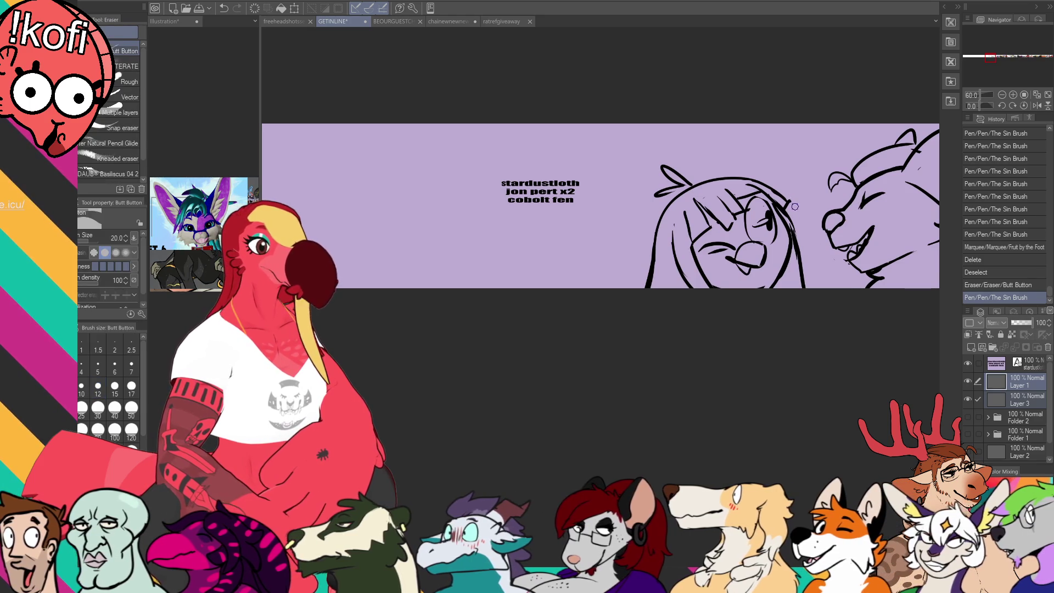
{"action": "left_click_drag", "start_coordinate": [792, 201], "coordinate": [796, 203]}
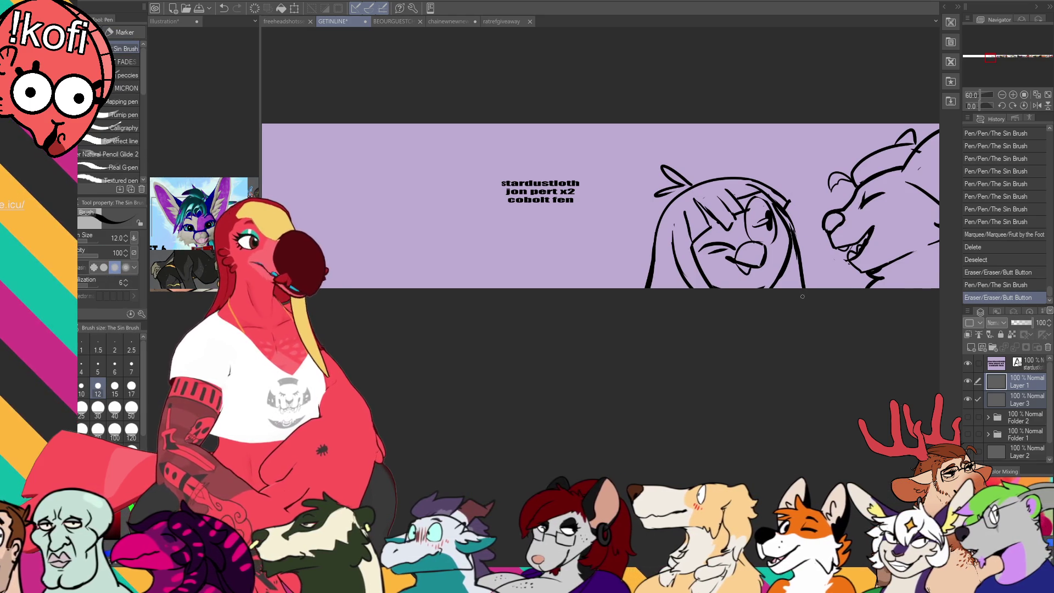
- Touch up the fox's nose with small erase and pen strokes
{"action": "scroll", "coordinate": [771, 141], "scroll_direction": "right", "scroll_amount": 5}
{"action": "scroll", "coordinate": [770, 141], "scroll_direction": "up", "scroll_amount": 2}
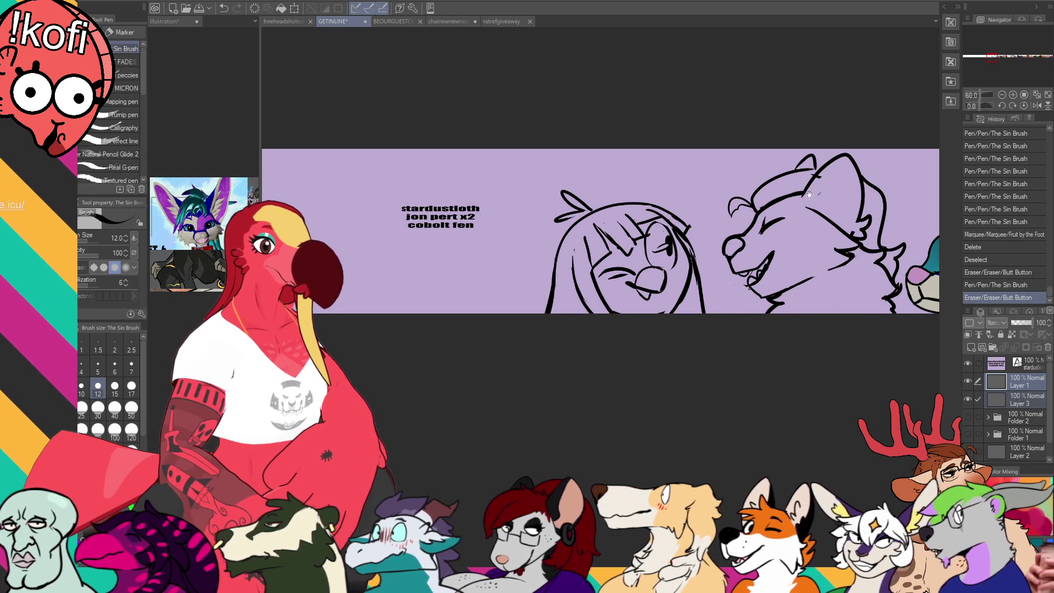
{"action": "key", "text": "e"}
{"action": "left_click_drag", "start_coordinate": [731, 248], "coordinate": [729, 246]}
{"action": "key", "text": "p"}
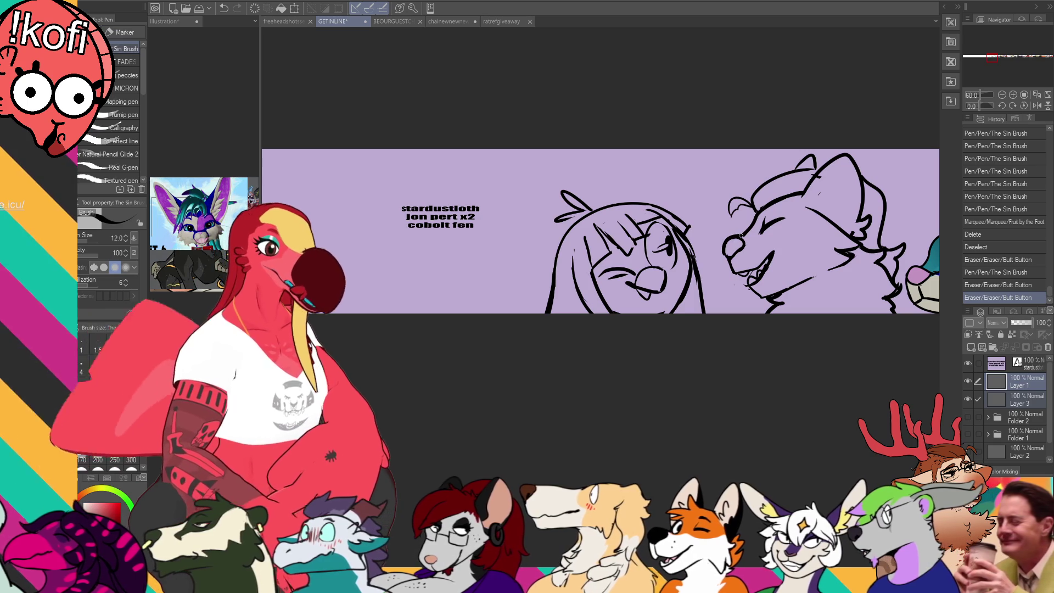
{"action": "mouse_move", "coordinate": [722, 247]}
{"action": "left_mouse_down"}
{"action": "mouse_move", "coordinate": [730, 236]}
{"action": "mouse_move", "coordinate": [732, 279]}
{"action": "mouse_move", "coordinate": [729, 270]}
{"action": "left_mouse_up"}
{"action": "key", "text": "e"}
{"action": "key", "text": "p"}
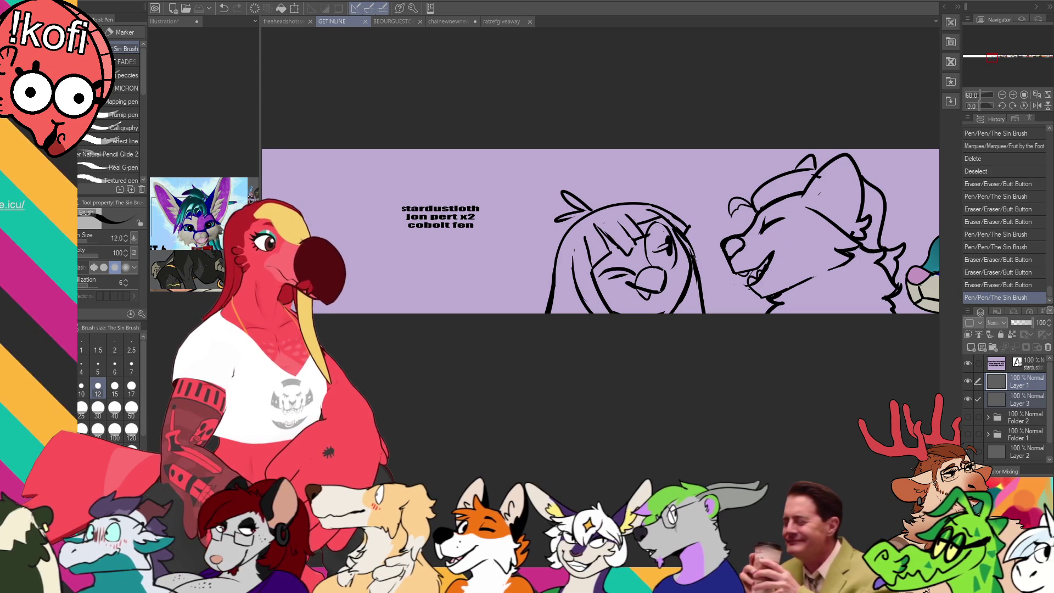
{"action": "left_click", "coordinate": [165, 21]}
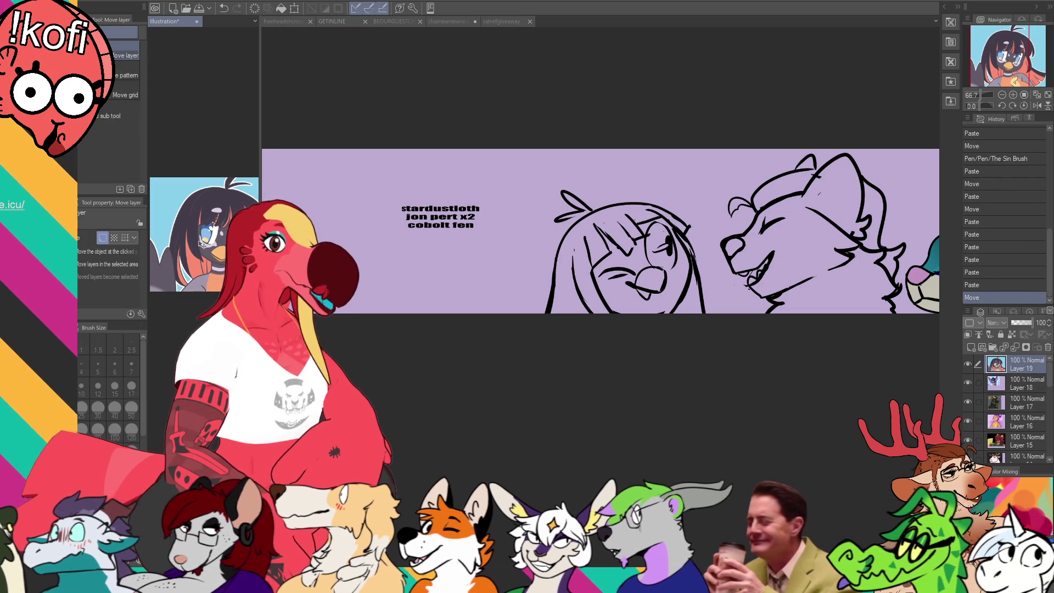
- Add a stroke on the reference image, then fill the winking girl's hair dark on the banner
{"action": "left_click_drag", "start_coordinate": [199, 241], "coordinate": [223, 234]}
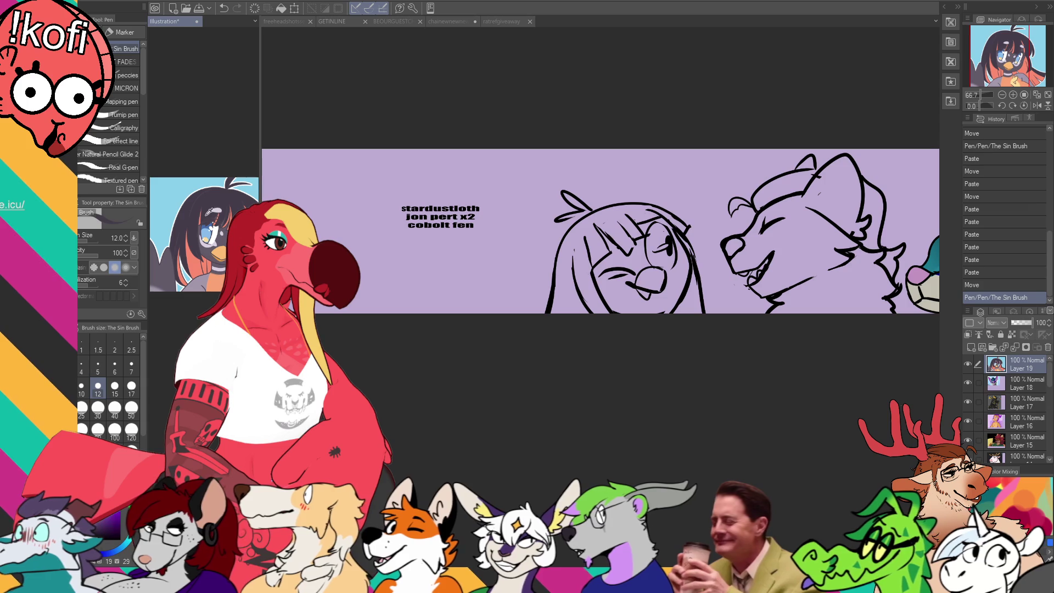
{"action": "key", "text": "ctrl+Tab"}
{"action": "key", "text": "g"}
{"action": "left_click", "coordinate": [617, 299]}
{"action": "left_click", "coordinate": [680, 286]}
{"action": "left_click", "coordinate": [686, 297]}
{"action": "left_click", "coordinate": [689, 307]}
{"action": "left_click", "coordinate": [683, 244]}
- Ink lines on the girl's face, enlarging the brush to size 20
{"action": "key", "text": "p"}
{"action": "left_click_drag", "start_coordinate": [681, 236], "coordinate": [689, 288]}
{"action": "key", "text": "bracketright"}
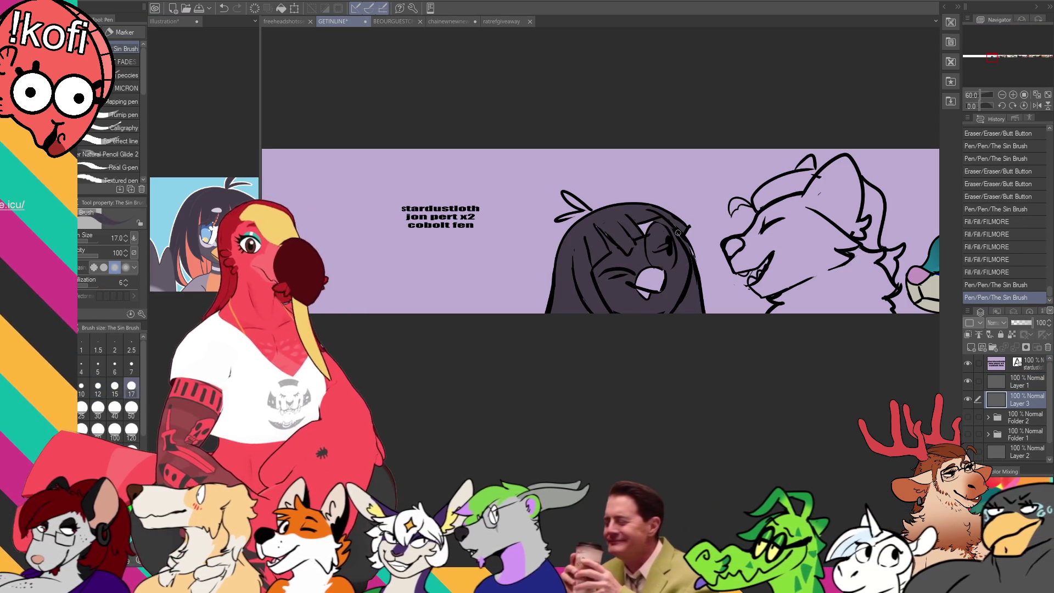
{"action": "left_click_drag", "start_coordinate": [681, 247], "coordinate": [609, 251]}
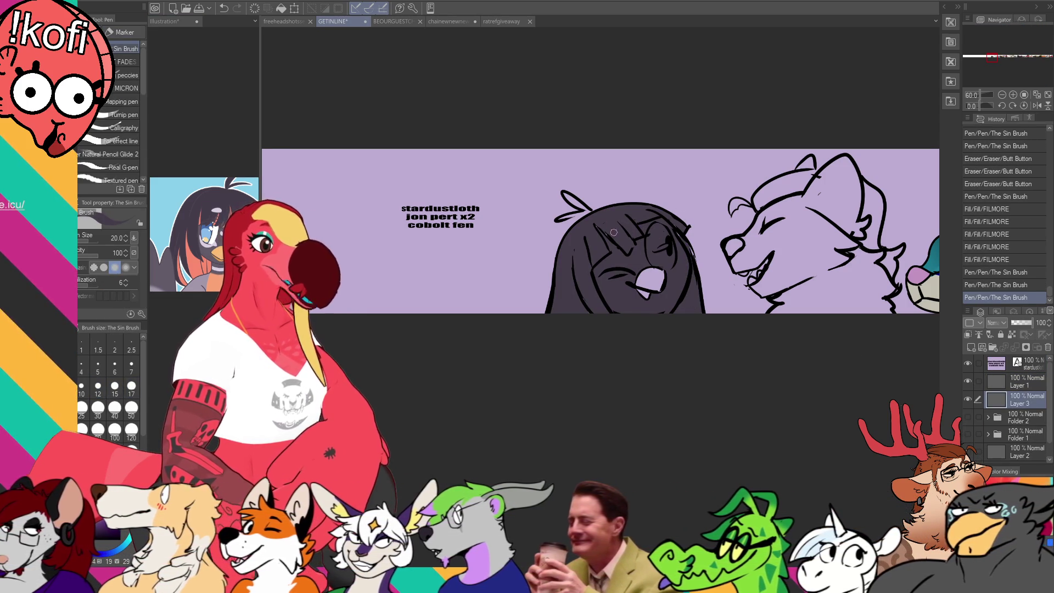
{"action": "mouse_move", "coordinate": [683, 231]}
{"action": "left_mouse_down"}
{"action": "mouse_move", "coordinate": [691, 270]}
{"action": "mouse_move", "coordinate": [680, 228]}
{"action": "left_mouse_up"}
{"action": "left_click_drag", "start_coordinate": [598, 211], "coordinate": [595, 209]}
- Try a fill on the girl's head, undo it, and add small ink strokes to her face
{"action": "key", "text": "g"}
{"action": "left_click", "coordinate": [598, 220]}
{"action": "key", "text": "ctrl+z"}
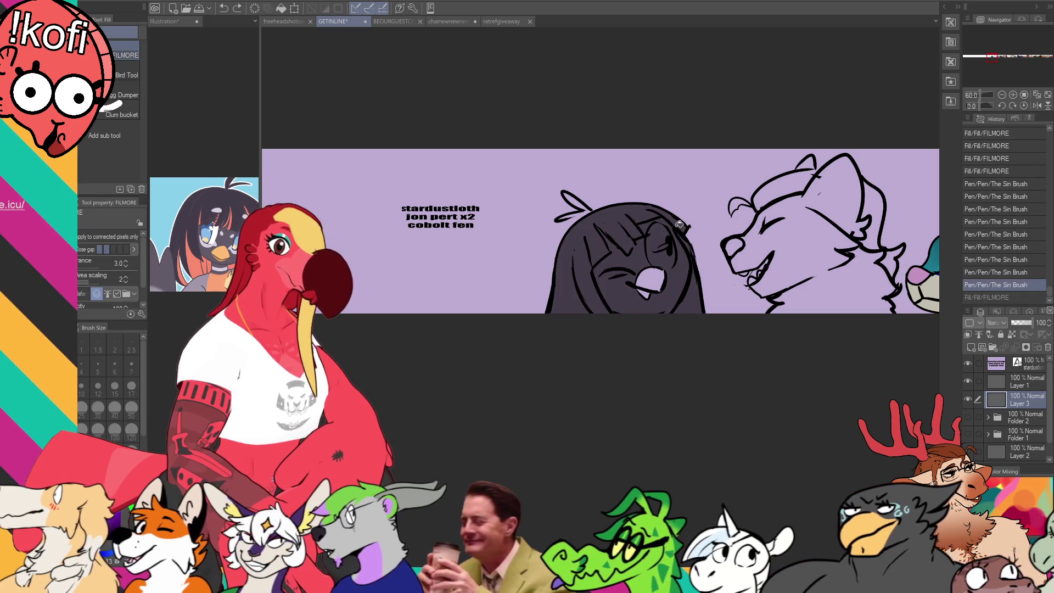
{"action": "left_click_drag", "start_coordinate": [619, 288], "coordinate": [596, 275]}
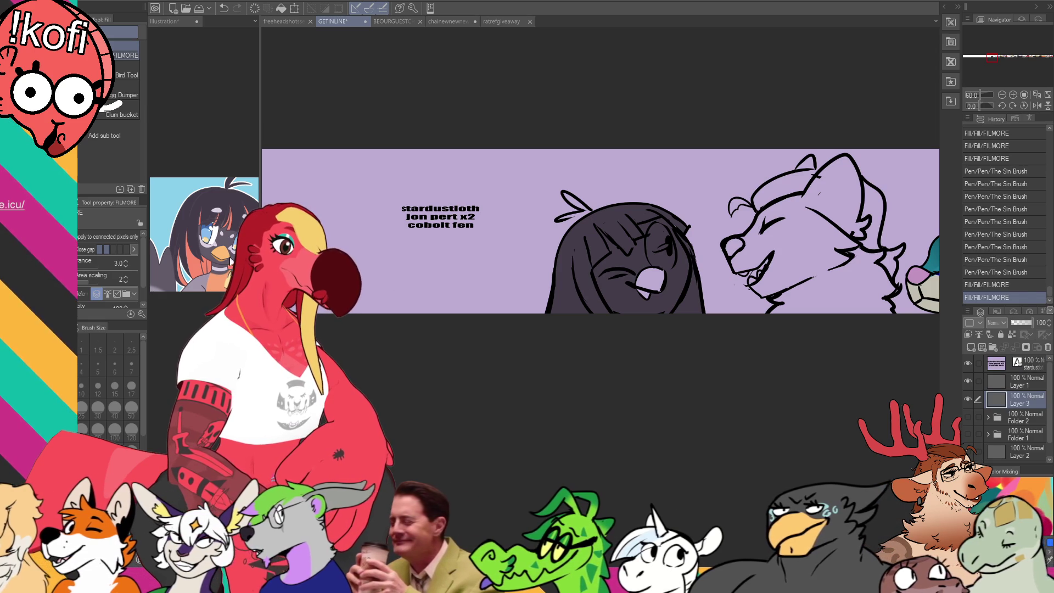
{"action": "left_click", "coordinate": [228, 235]}
{"action": "left_click", "coordinate": [617, 291]}
{"action": "key", "text": "ctrl+z"}
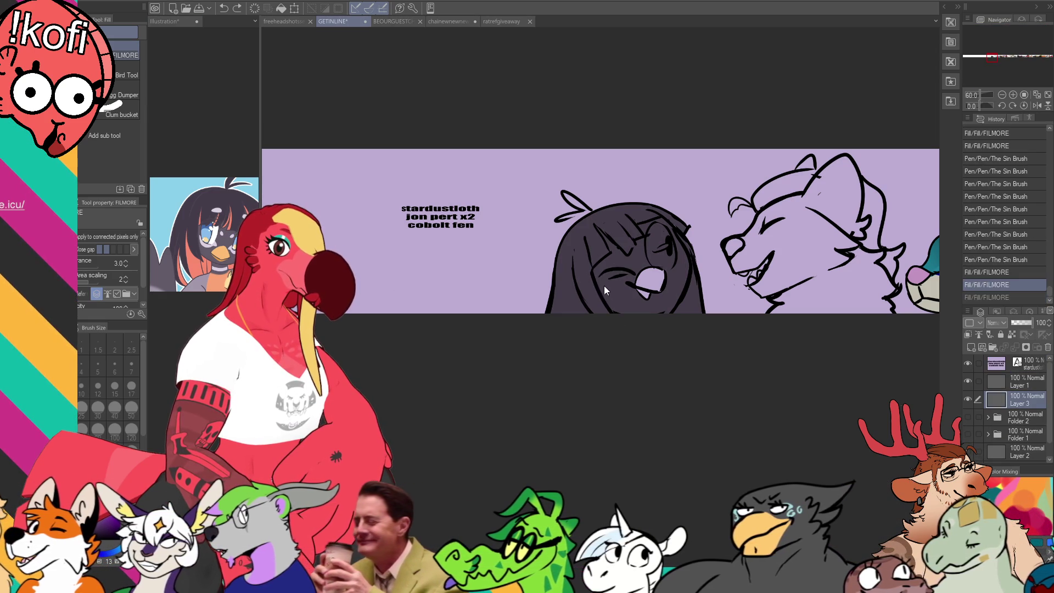
{"action": "key", "text": "p"}
{"action": "mouse_move", "coordinate": [604, 236]}
{"action": "left_mouse_down"}
{"action": "mouse_move", "coordinate": [620, 269]}
{"action": "mouse_move", "coordinate": [638, 261]}
{"action": "left_mouse_up"}
- Fill the girl's eye areas darker and add ink strokes around her face
{"action": "key", "text": "g"}
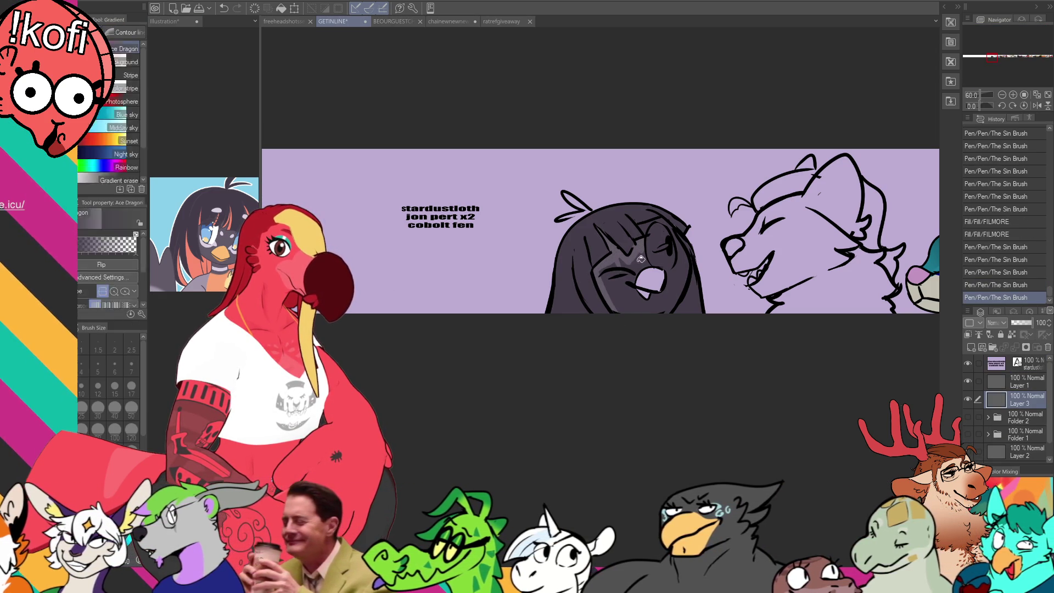
{"action": "left_click", "coordinate": [679, 247]}
{"action": "left_click", "coordinate": [679, 248]}
{"action": "left_click", "coordinate": [667, 244]}
{"action": "key", "text": "p"}
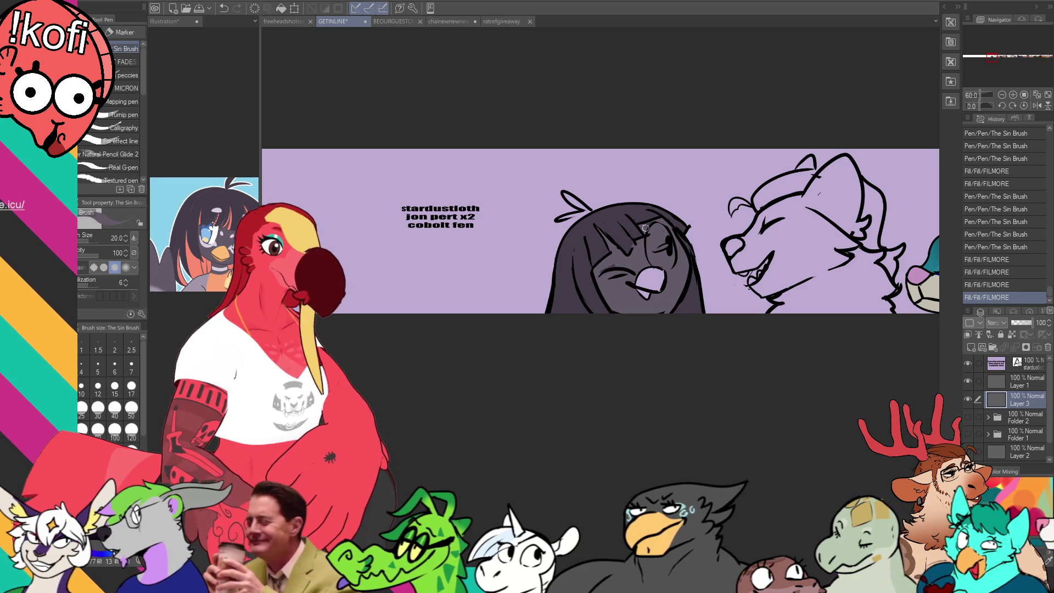
{"action": "left_click_drag", "start_coordinate": [651, 200], "coordinate": [657, 195]}
{"action": "left_click_drag", "start_coordinate": [648, 310], "coordinate": [656, 286]}
{"action": "left_click_drag", "start_coordinate": [625, 242], "coordinate": [653, 256]}
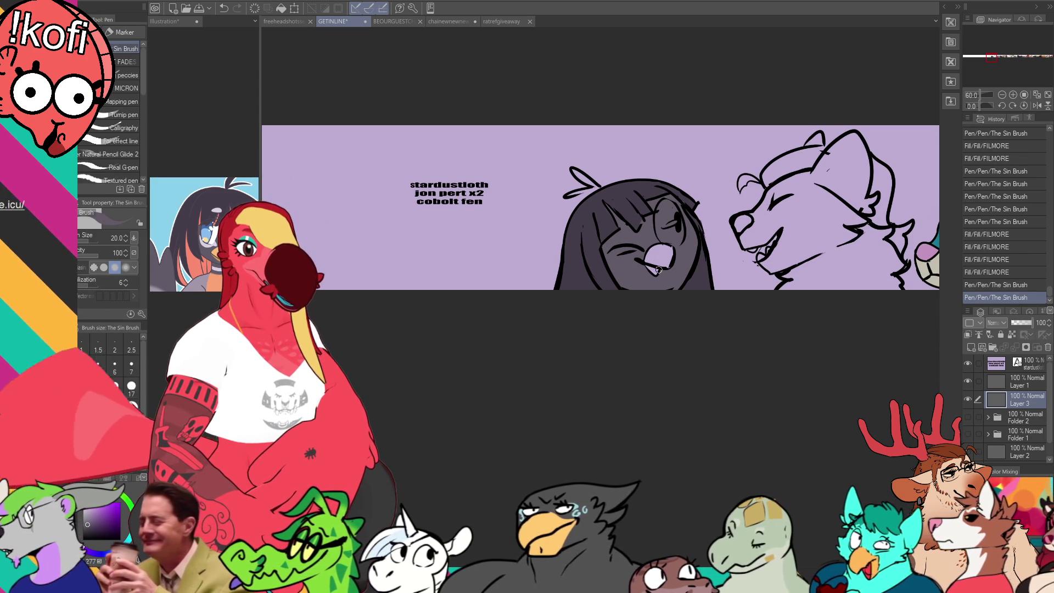
- On the reference, add white eye and bang highlights and fill the bird's mouth pink-orange
{"action": "key", "text": "ctrl+Tab"}
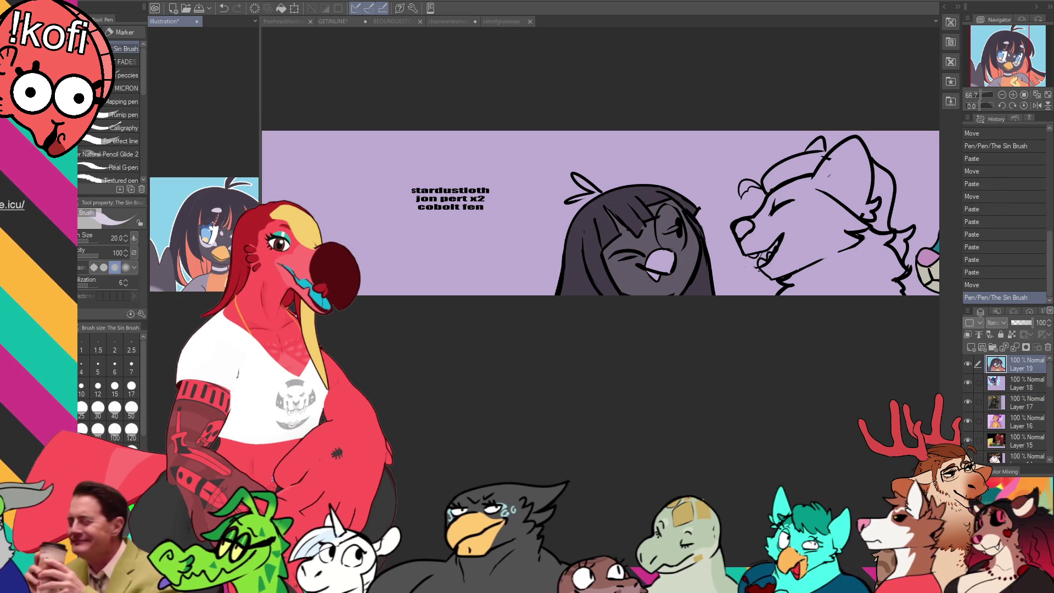
{"action": "mouse_move", "coordinate": [681, 256]}
{"action": "left_mouse_down"}
{"action": "mouse_move", "coordinate": [686, 231]}
{"action": "mouse_move", "coordinate": [687, 257]}
{"action": "left_mouse_up"}
{"action": "key", "text": "ctrl+z"}
{"action": "key", "text": "ctrl+z"}
{"action": "mouse_move", "coordinate": [609, 259]}
{"action": "left_mouse_down"}
{"action": "mouse_move", "coordinate": [634, 256]}
{"action": "mouse_move", "coordinate": [625, 225]}
{"action": "mouse_move", "coordinate": [668, 220]}
{"action": "left_mouse_up"}
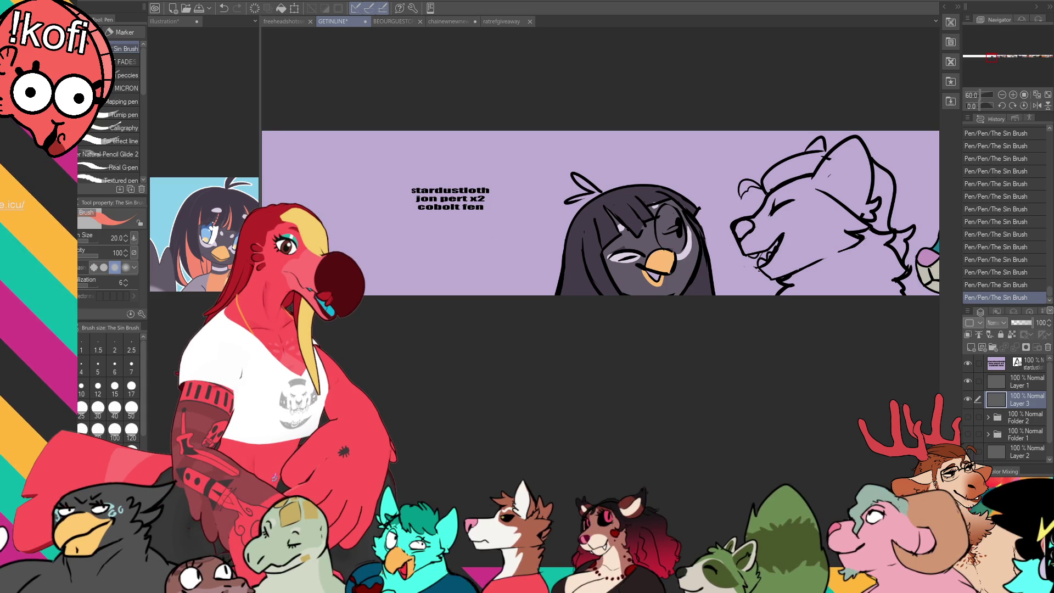
{"action": "left_click", "coordinate": [657, 276]}
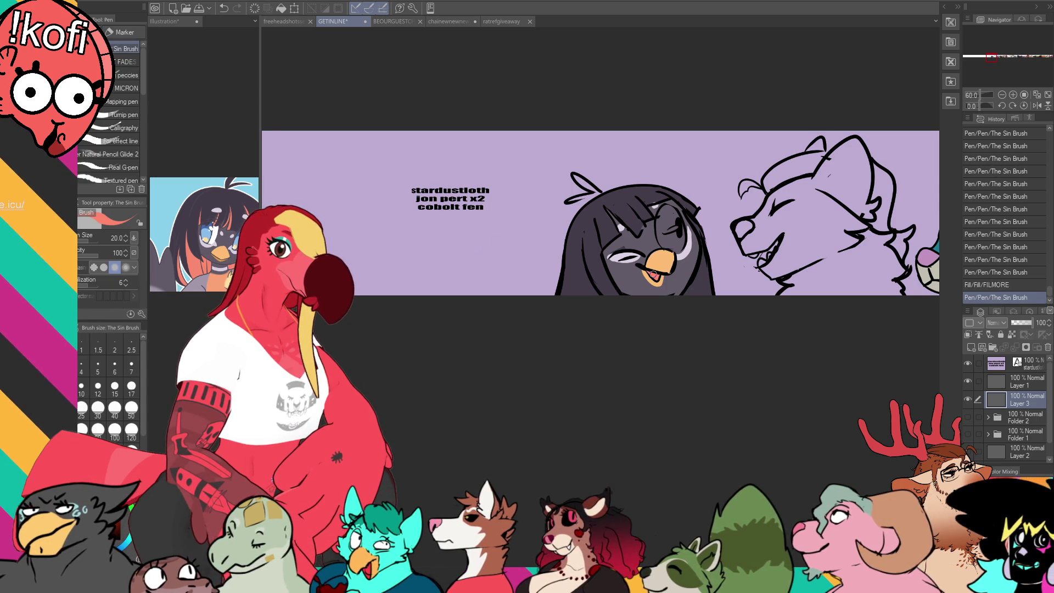
{"action": "left_click", "coordinate": [214, 239]}
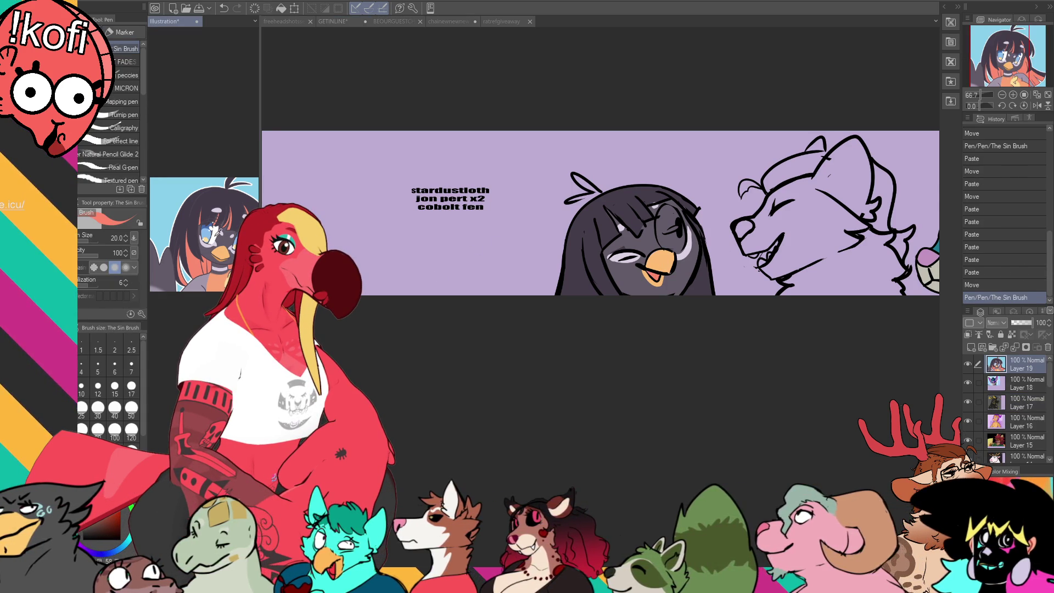
{"action": "key", "text": "ctrl+Tab"}
{"action": "left_click", "coordinate": [681, 229]}
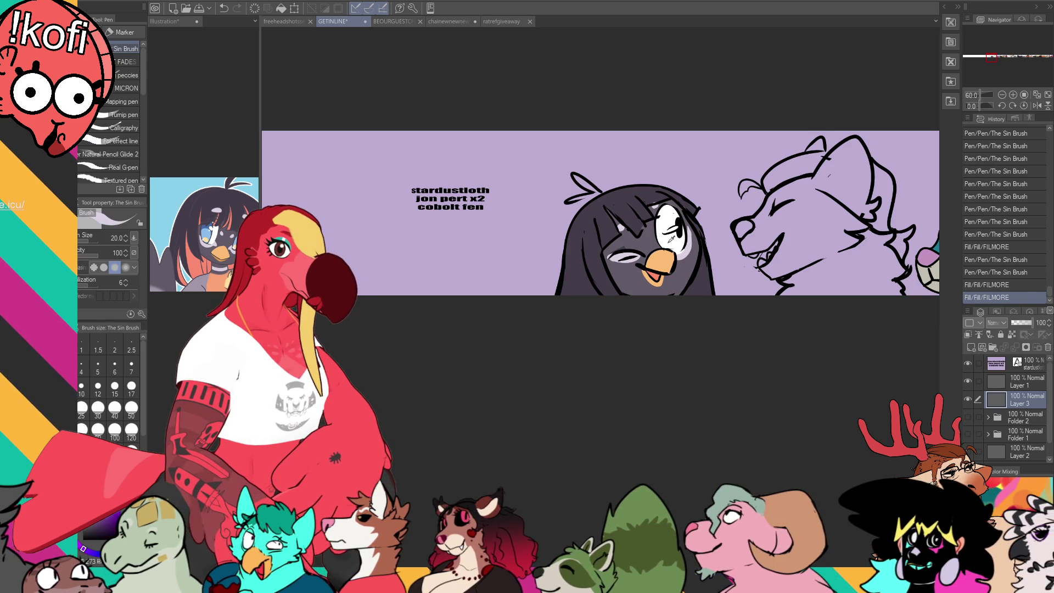
- Dot highlights onto the penguin's eye and redraw its head antenna strands
{"action": "left_click", "coordinate": [641, 242]}
{"action": "left_click", "coordinate": [651, 224]}
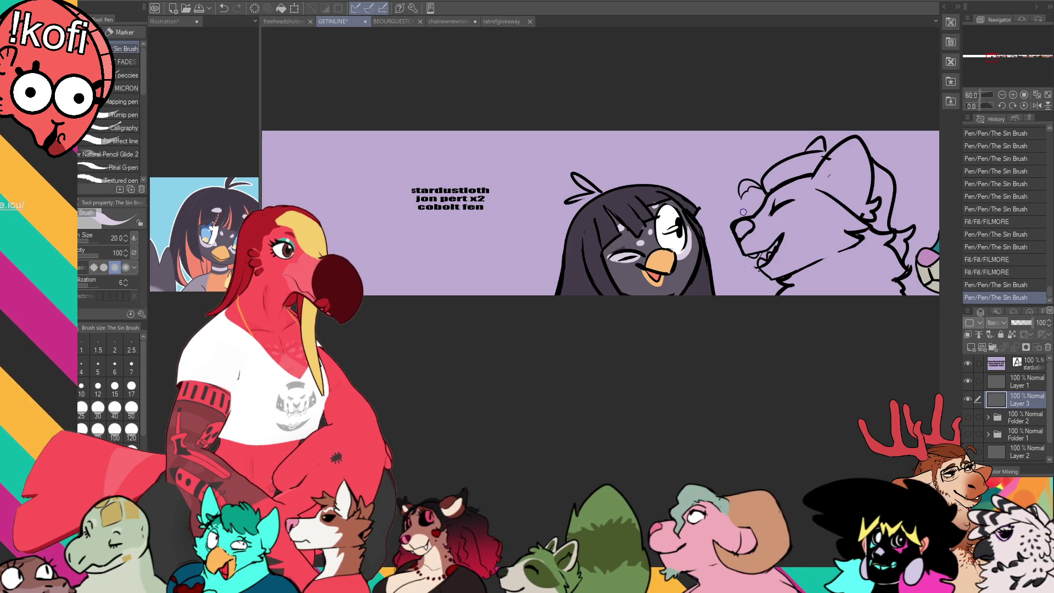
{"action": "left_click_drag", "start_coordinate": [567, 201], "coordinate": [598, 194]}
{"action": "left_click_drag", "start_coordinate": [575, 175], "coordinate": [595, 188]}
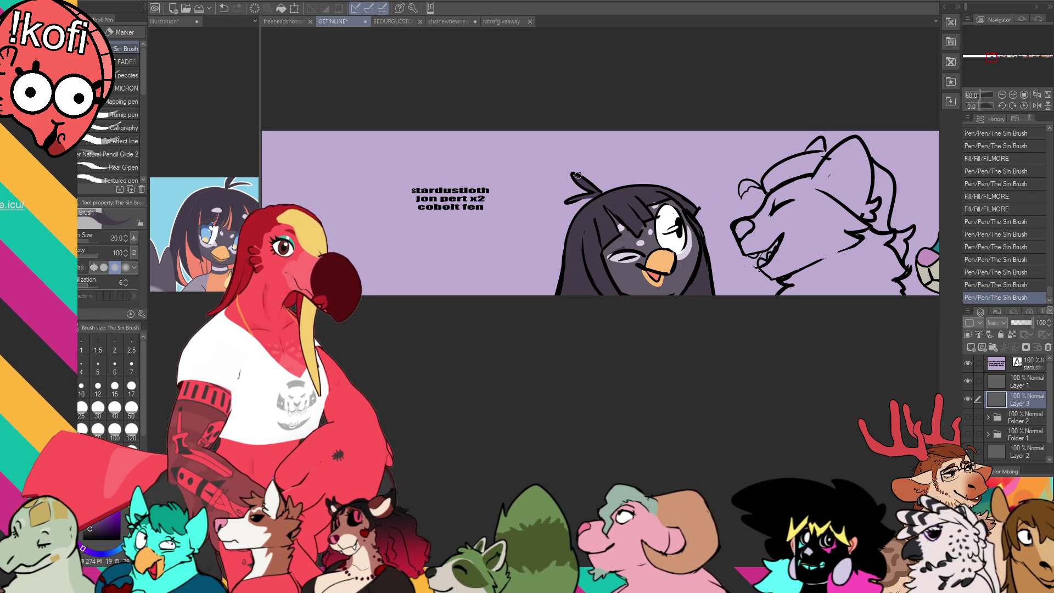
- Shade the penguin's hair edges pink, touch up near the eye, and add a grey-purple face stroke
{"action": "left_click", "coordinate": [198, 260]}
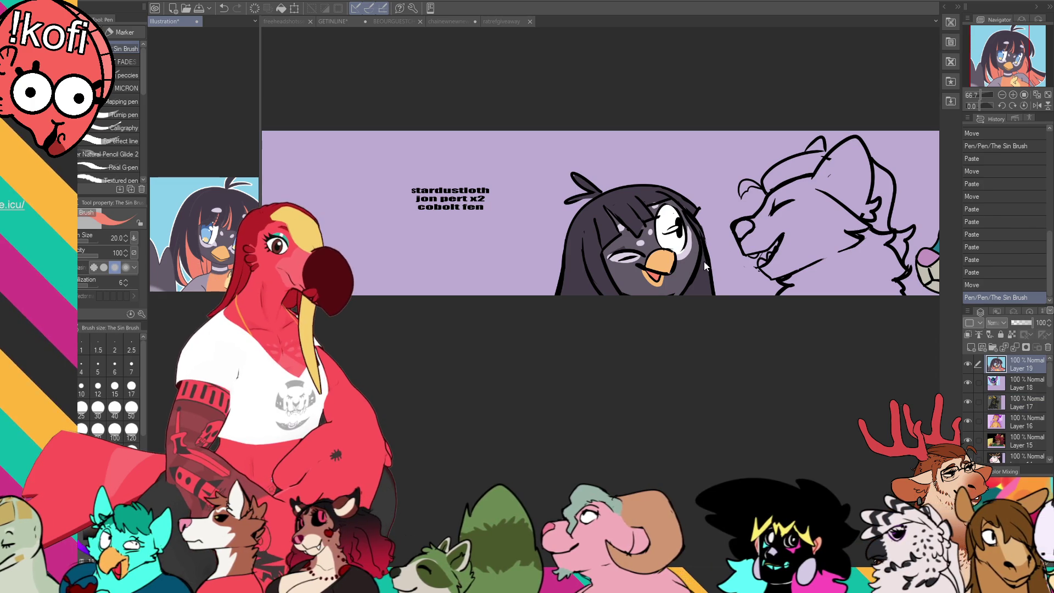
{"action": "left_click", "coordinate": [705, 263]}
{"action": "left_click_drag", "start_coordinate": [702, 270], "coordinate": [704, 295]}
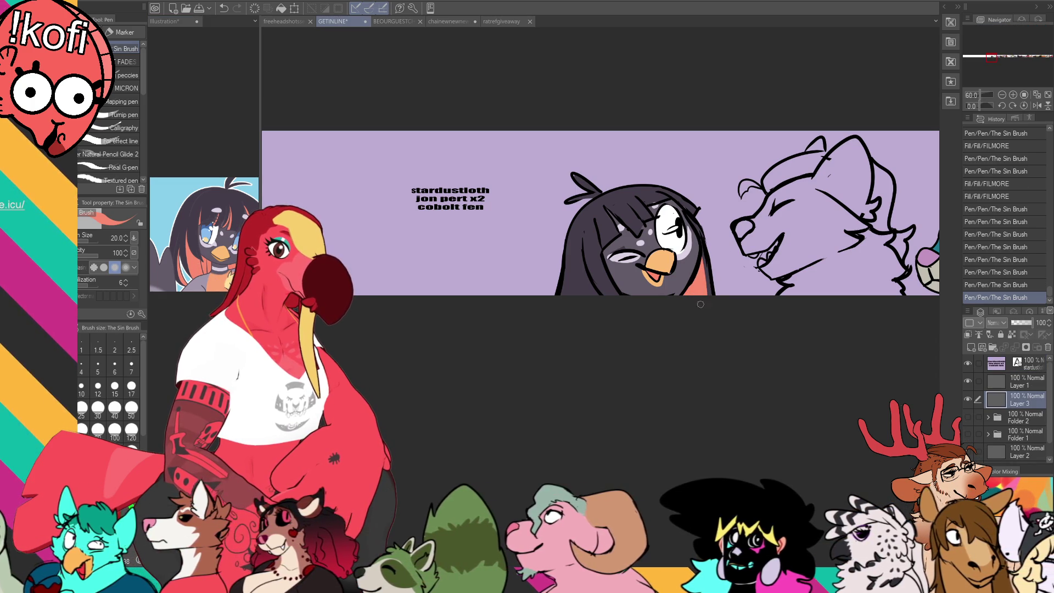
{"action": "left_click_drag", "start_coordinate": [586, 272], "coordinate": [586, 291]}
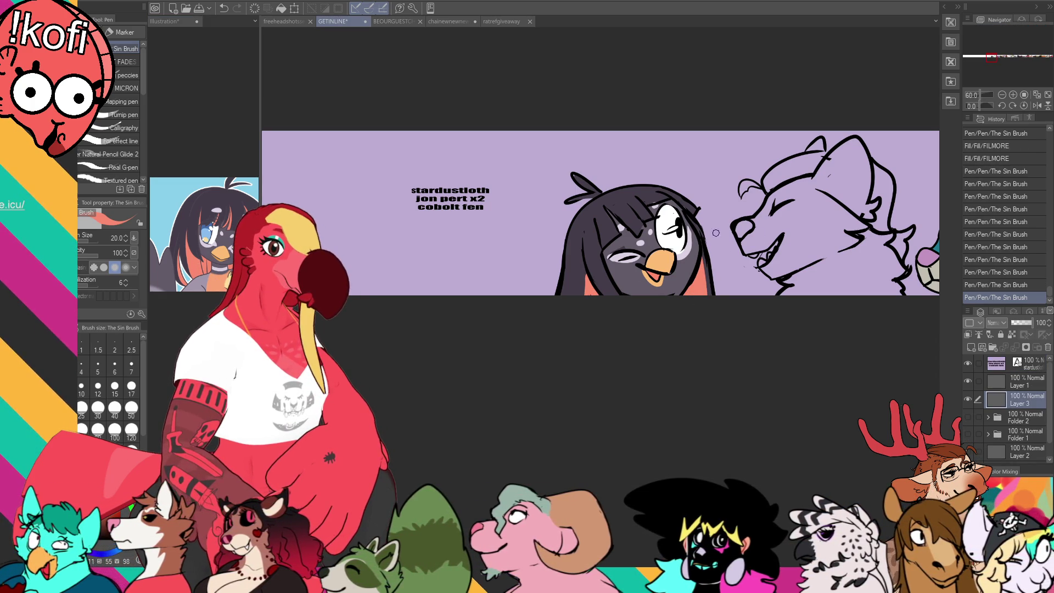
{"action": "left_click_drag", "start_coordinate": [680, 204], "coordinate": [675, 198]}
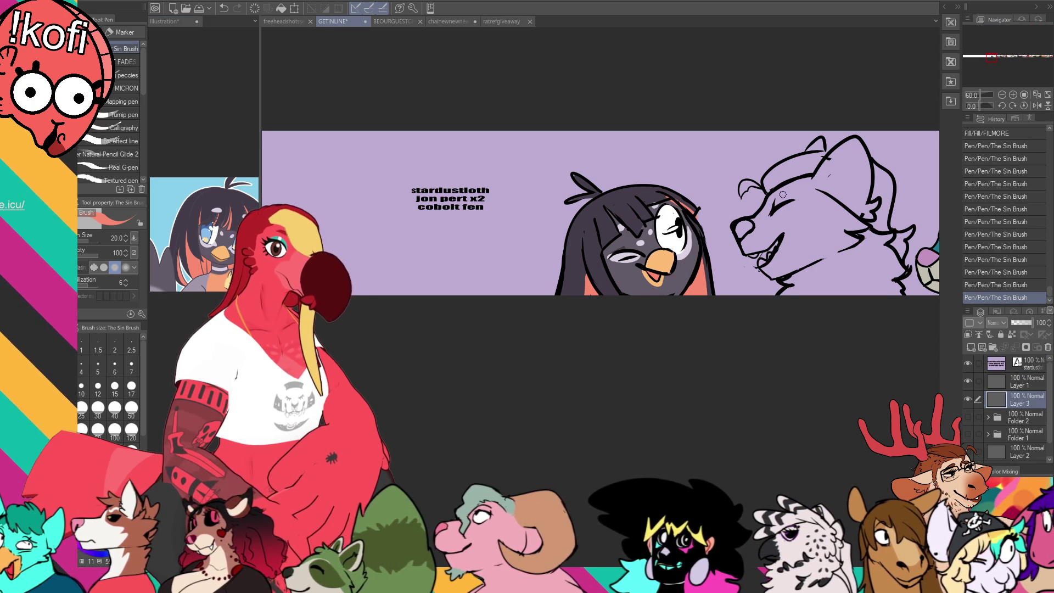
{"action": "left_click_drag", "start_coordinate": [771, 278], "coordinate": [765, 279]}
{"action": "left_click", "coordinate": [622, 238], "text": "alt"}
{"action": "left_click_drag", "start_coordinate": [620, 235], "coordinate": [622, 237]}
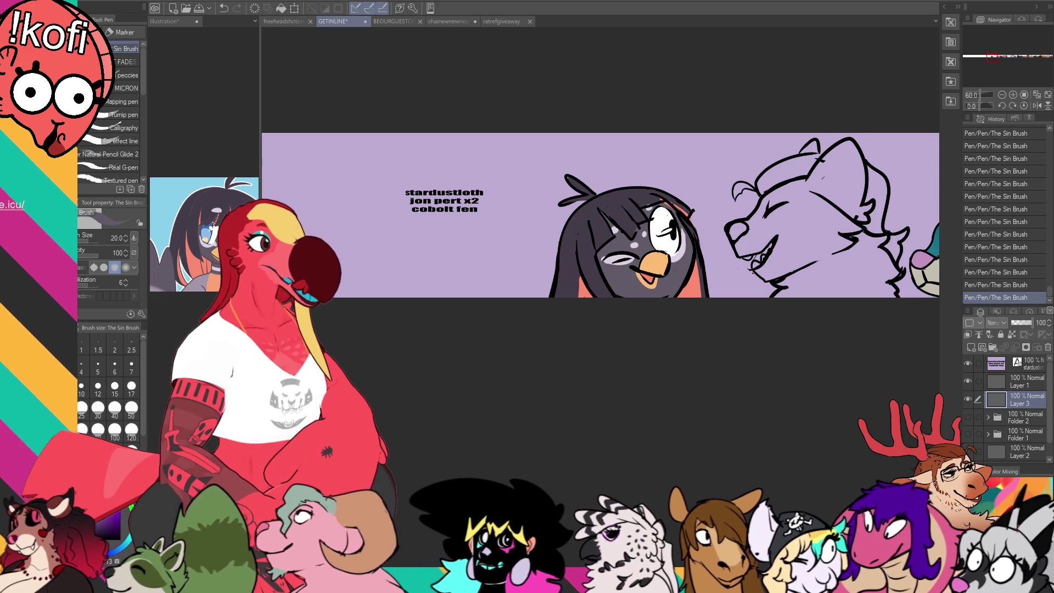
{"action": "key", "text": "ctrl+shift+Tab"}
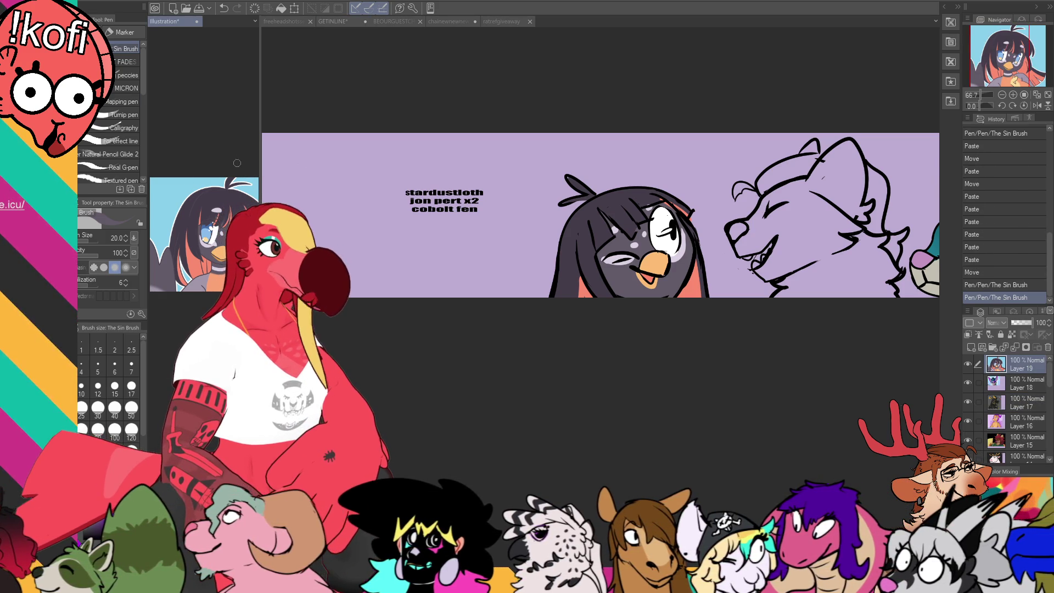
- Paste the orange fox as a new layer in the Illustration document, position it and zoom in
{"action": "key", "text": "ctrl+v"}
{"action": "key", "text": "k"}
{"action": "key", "text": "ctrl+z"}
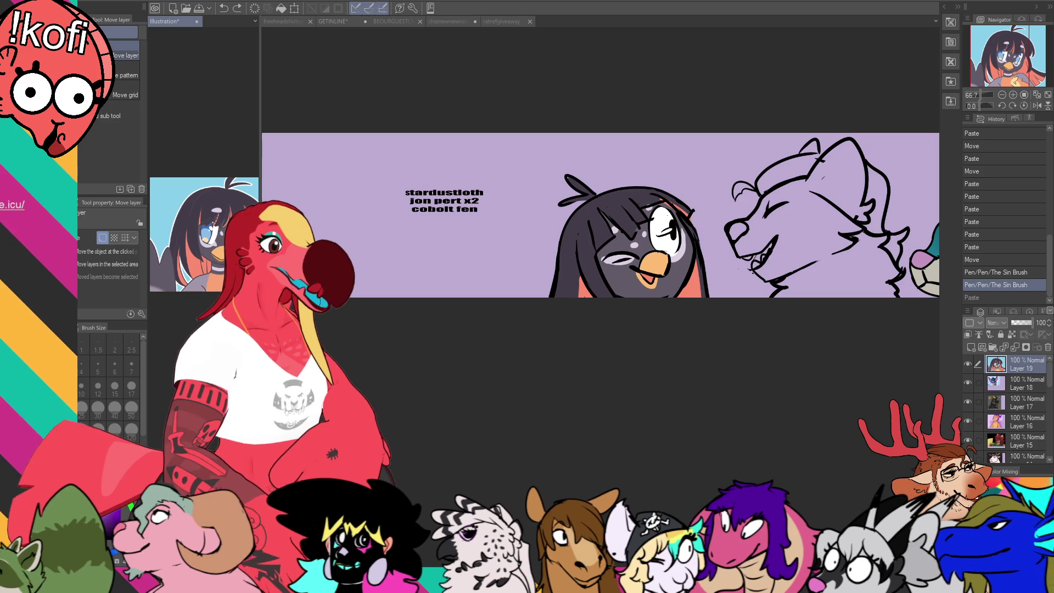
{"action": "key", "text": "ctrl+v"}
{"action": "left_click_drag", "start_coordinate": [214, 220], "coordinate": [223, 209]}
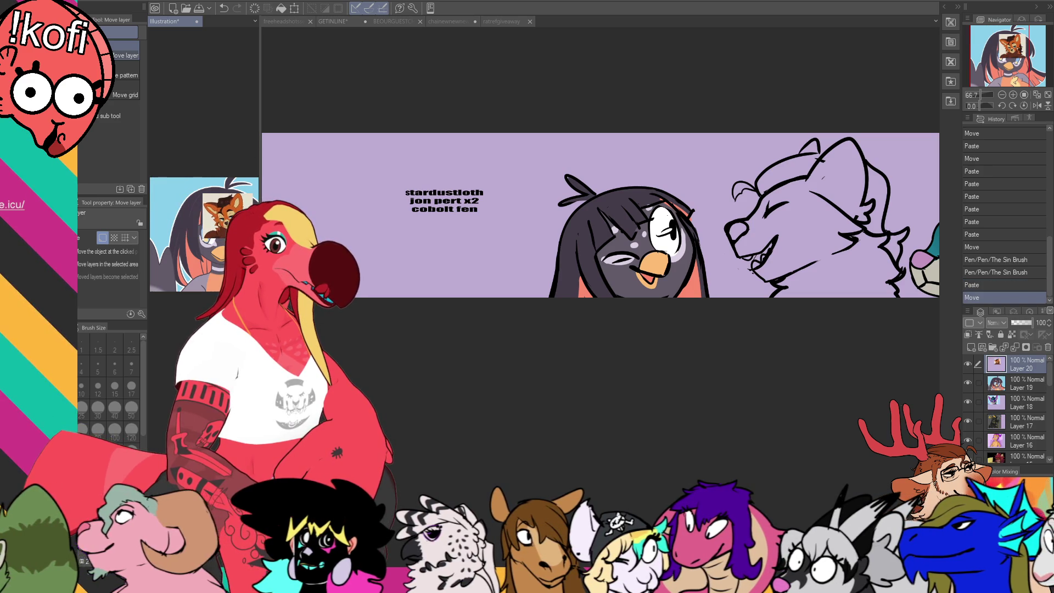
{"action": "scroll", "coordinate": [208, 219], "scroll_direction": "up", "scroll_amount": 5}
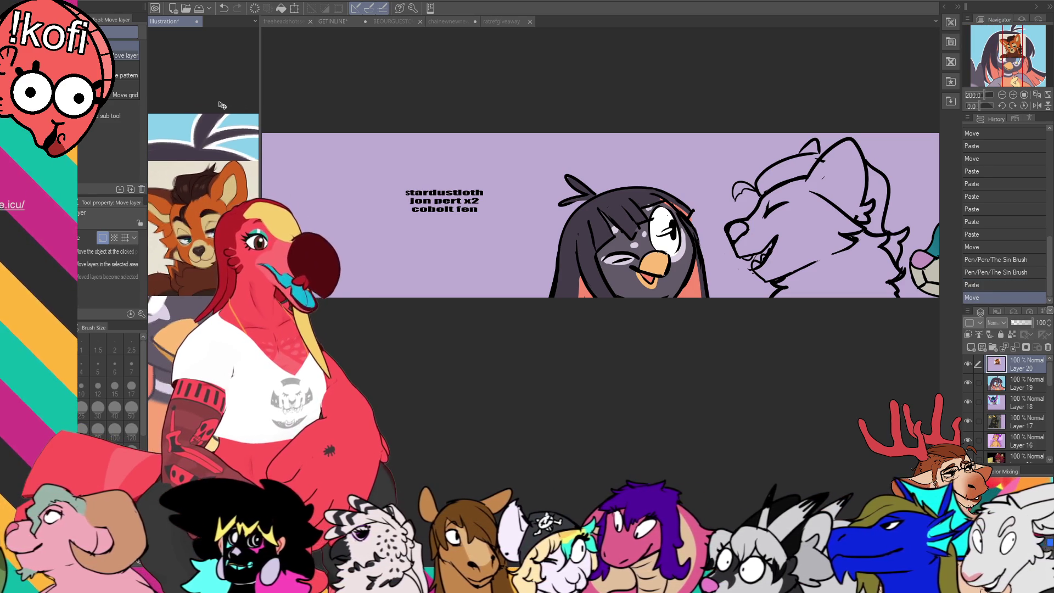
{"action": "key", "text": "p"}
{"action": "left_click_drag", "start_coordinate": [189, 192], "coordinate": [197, 196]}
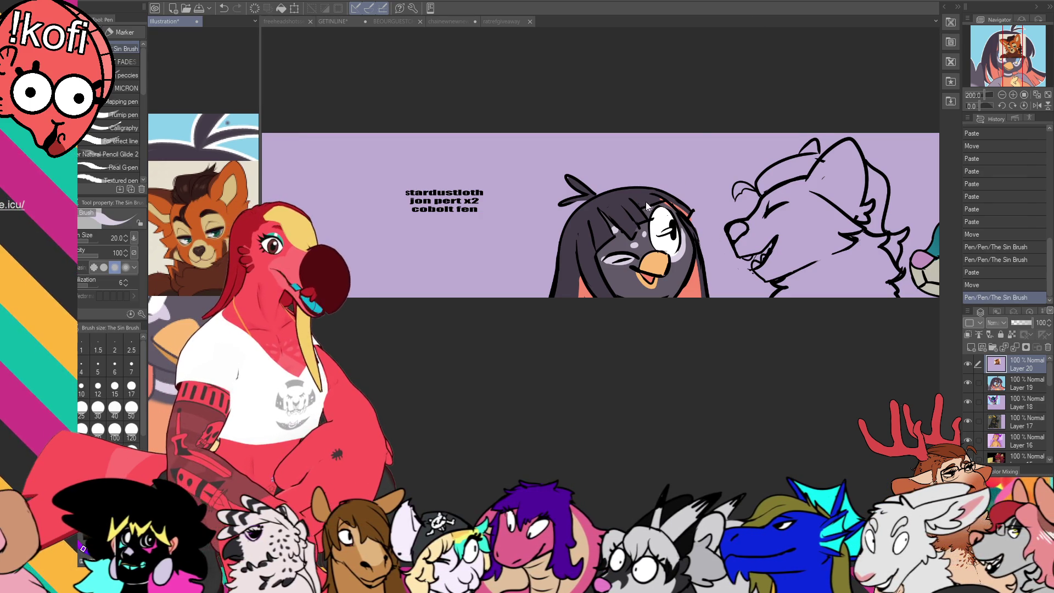
{"action": "key", "text": "ctrl+Tab"}
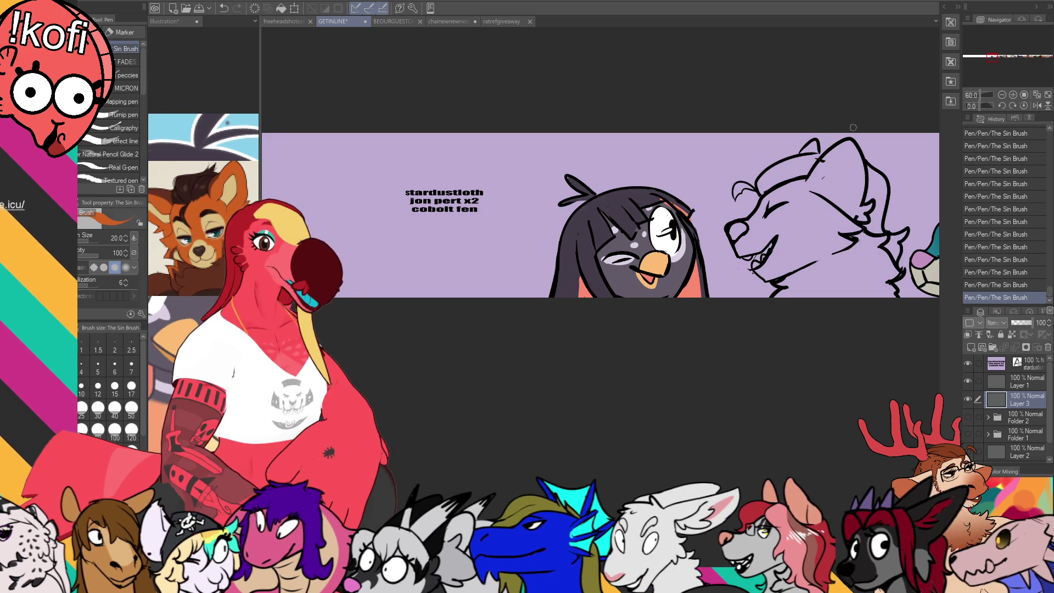
- Fill the fox headshot orange and check it against the fox reference
{"action": "key", "text": "g"}
{"action": "left_click", "coordinate": [824, 236]}
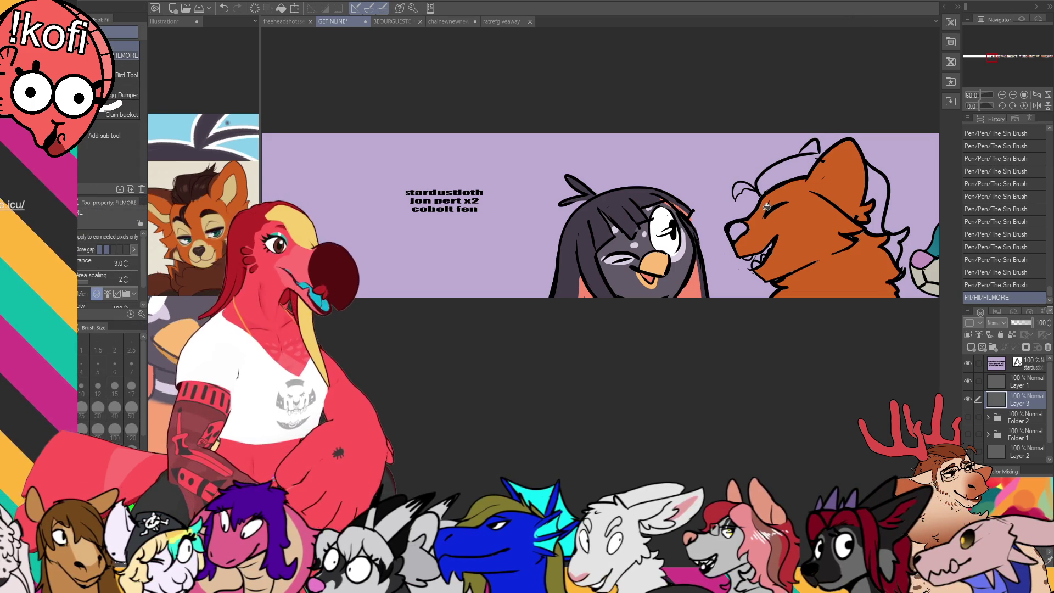
{"action": "key", "text": "p"}
{"action": "key", "text": "ctrl+shift+Tab"}
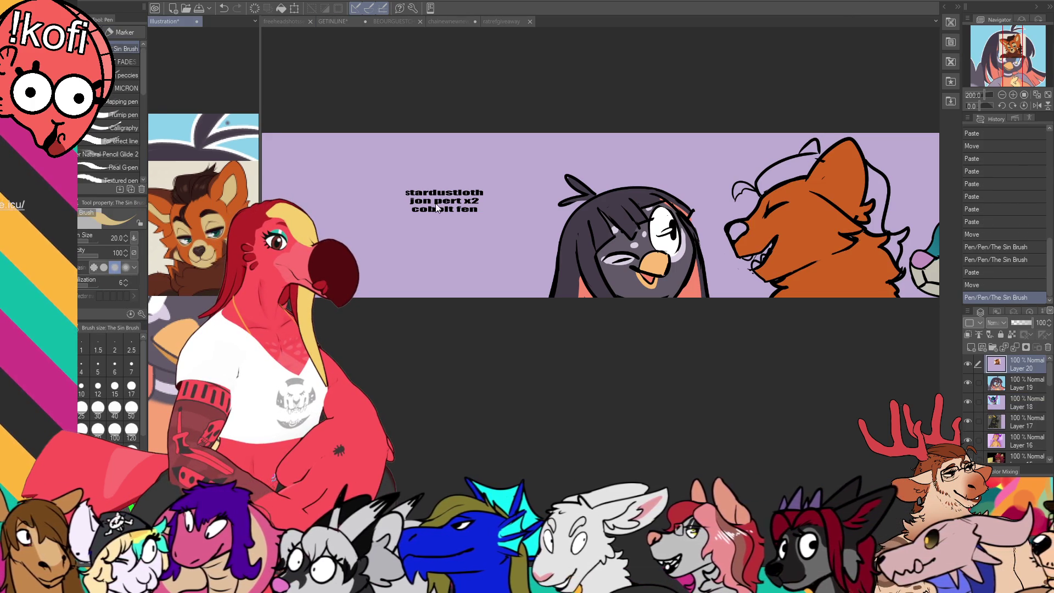
{"action": "key", "text": "ctrl+Tab"}
- Outline and fill the fox's muzzle tan
{"action": "mouse_move", "coordinate": [748, 240]}
{"action": "left_mouse_down"}
{"action": "mouse_move", "coordinate": [769, 224]}
{"action": "mouse_move", "coordinate": [788, 237]}
{"action": "mouse_move", "coordinate": [793, 272]}
{"action": "left_mouse_up"}
{"action": "key", "text": "ctrl+z"}
{"action": "key", "text": "g"}
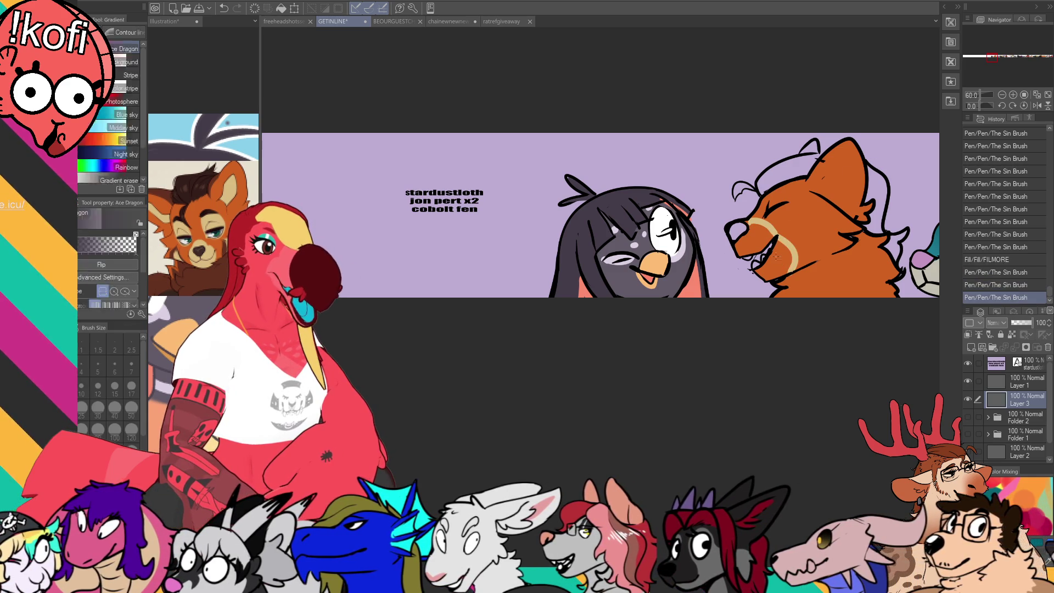
{"action": "key", "text": "g"}
{"action": "left_click", "coordinate": [766, 244]}
{"action": "key", "text": "p"}
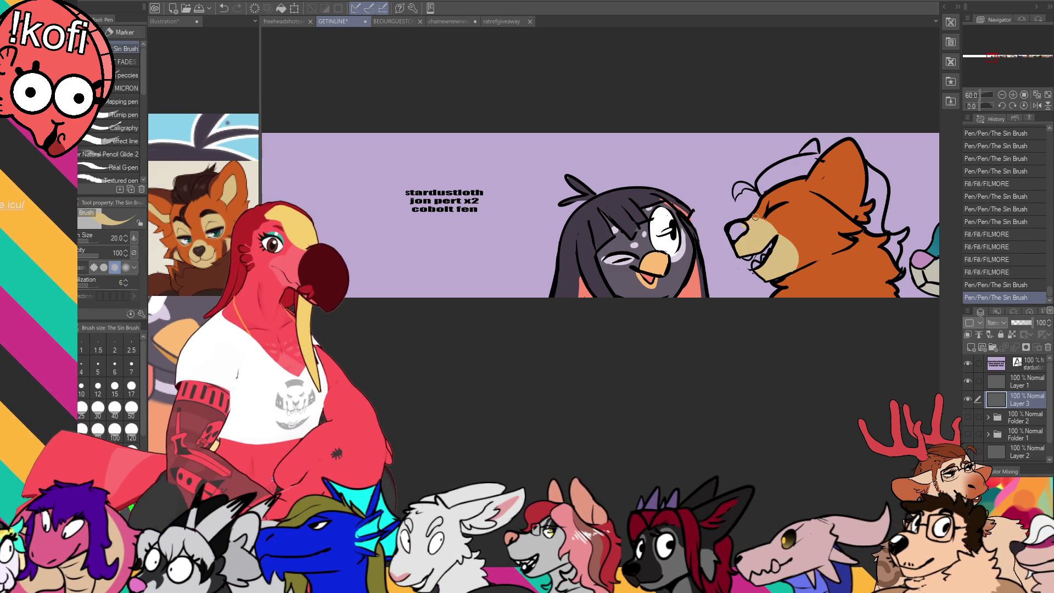
- Add cheek strokes and colour the fox's inner ear tan
{"action": "mouse_move", "coordinate": [823, 242]}
{"action": "left_mouse_down"}
{"action": "mouse_move", "coordinate": [855, 230]}
{"action": "mouse_move", "coordinate": [845, 234]}
{"action": "left_mouse_up"}
{"action": "left_click_drag", "start_coordinate": [821, 188], "coordinate": [807, 219]}
{"action": "left_click", "coordinate": [792, 250], "text": "alt"}
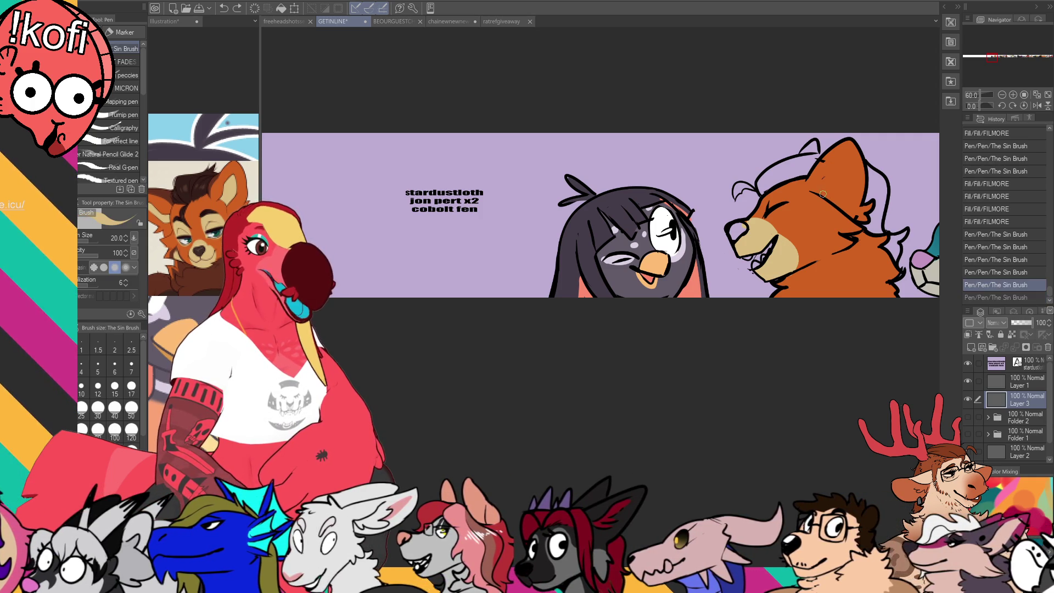
{"action": "mouse_move", "coordinate": [823, 190]}
{"action": "left_mouse_down"}
{"action": "mouse_move", "coordinate": [839, 179]}
{"action": "mouse_move", "coordinate": [843, 208]}
{"action": "mouse_move", "coordinate": [846, 183]}
{"action": "left_mouse_up"}
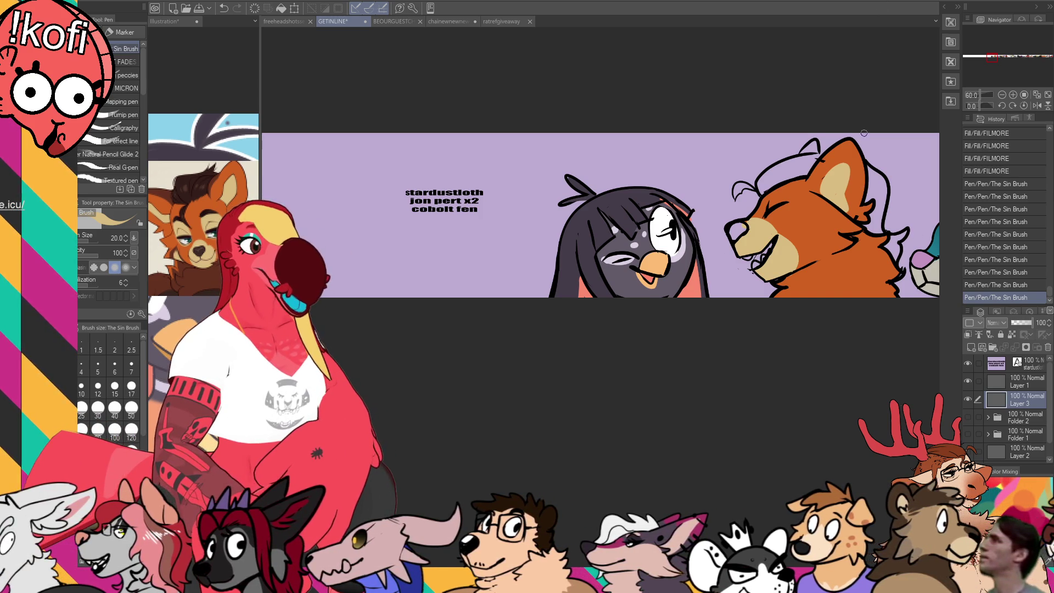
- Sample the orange fur and pale tan colours, comparing against the reference document
{"action": "left_click", "coordinate": [760, 203], "text": "alt"}
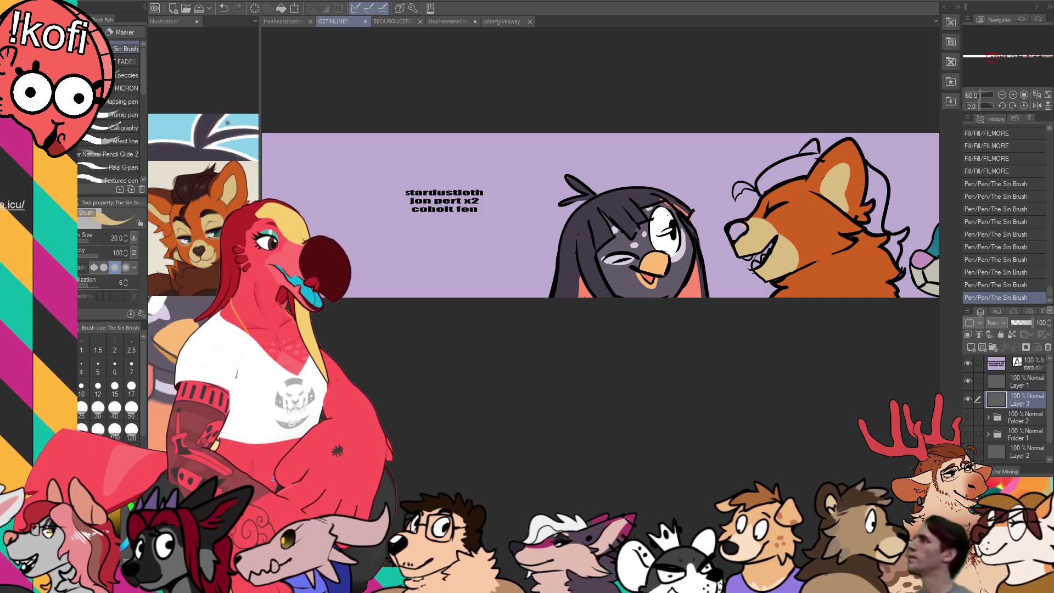
{"action": "left_click", "coordinate": [774, 167], "text": "alt"}
{"action": "left_click", "coordinate": [759, 203], "text": "alt"}
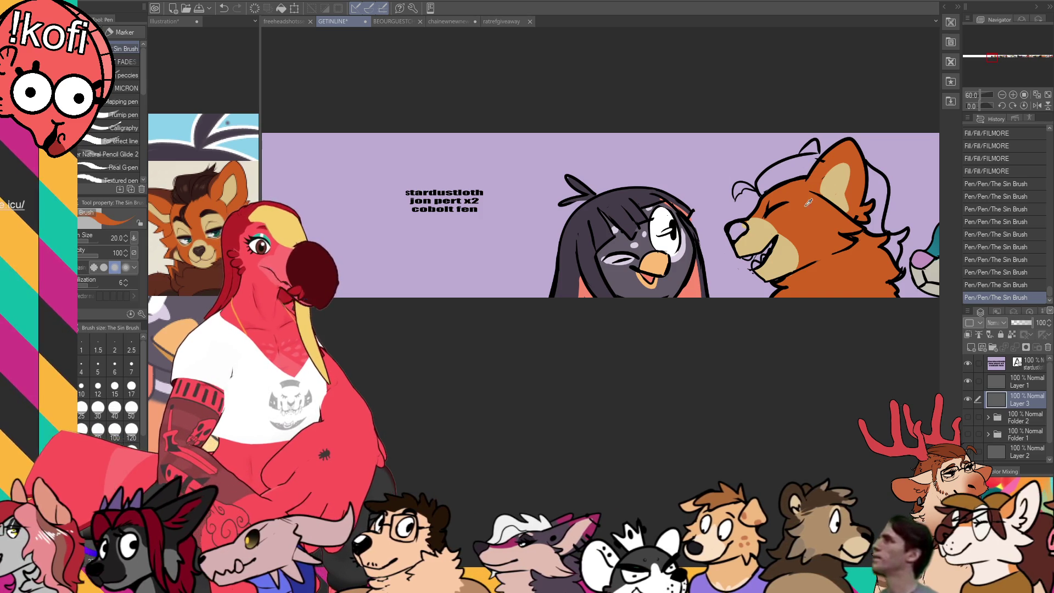
{"action": "key", "text": "ctrl+z"}
{"action": "left_click", "coordinate": [744, 225], "text": "alt"}
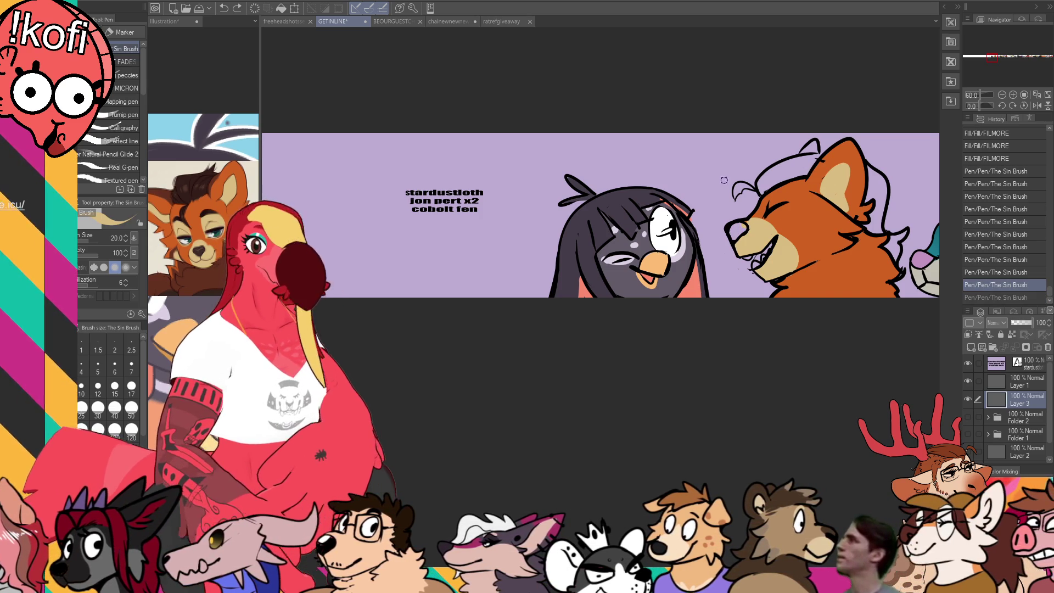
{"action": "left_click", "coordinate": [206, 252]}
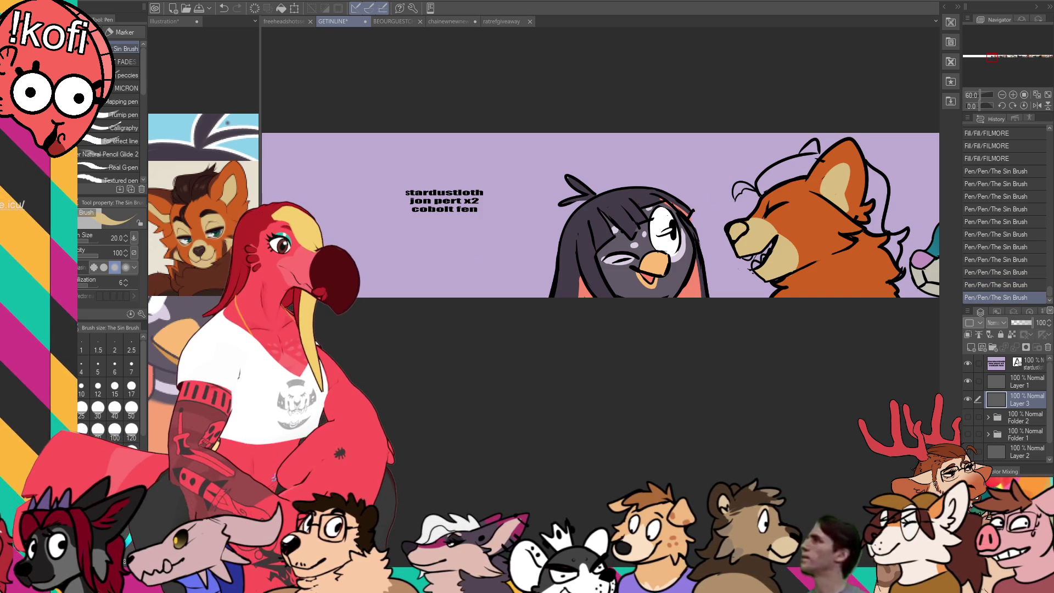
{"action": "left_click", "coordinate": [625, 193]}
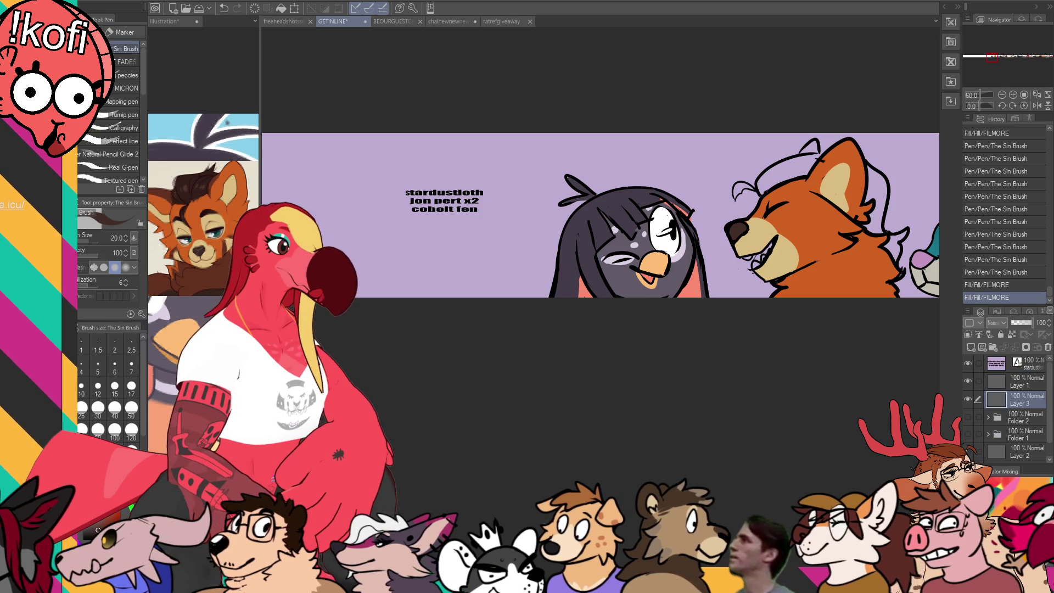
{"action": "left_click", "coordinate": [206, 252]}
{"action": "left_click", "coordinate": [825, 207]}
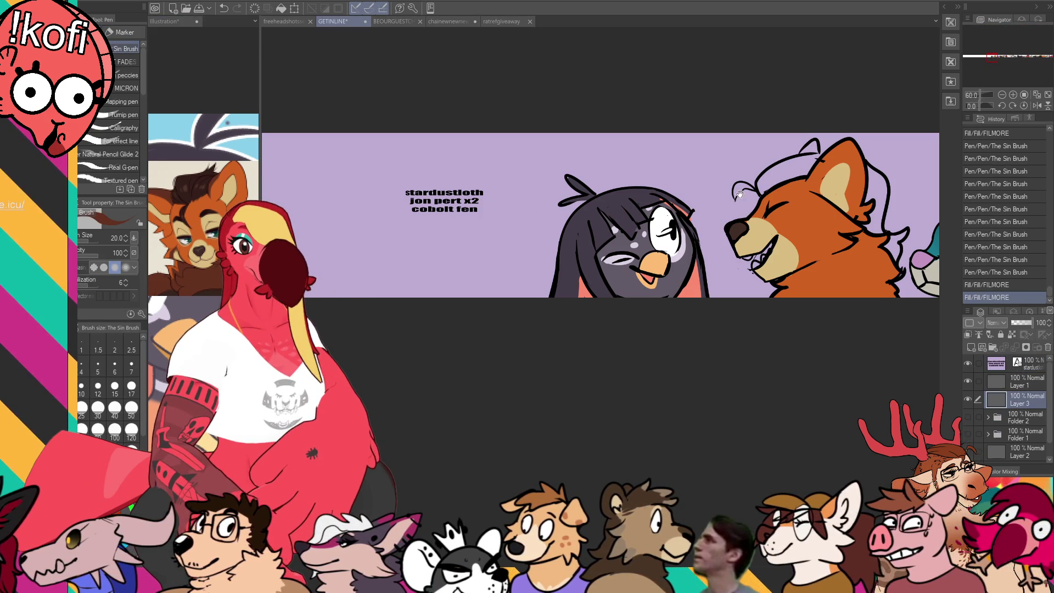
- Draw a short line on the fox's chest and fill the chest area dark
{"action": "mouse_move", "coordinate": [792, 260]}
{"action": "left_mouse_down"}
{"action": "mouse_move", "coordinate": [808, 284]}
{"action": "mouse_move", "coordinate": [795, 240]}
{"action": "mouse_move", "coordinate": [807, 253]}
{"action": "mouse_move", "coordinate": [817, 236]}
{"action": "left_mouse_up"}
{"action": "key", "text": "g"}
{"action": "left_click", "coordinate": [791, 275]}
{"action": "key", "text": "p"}
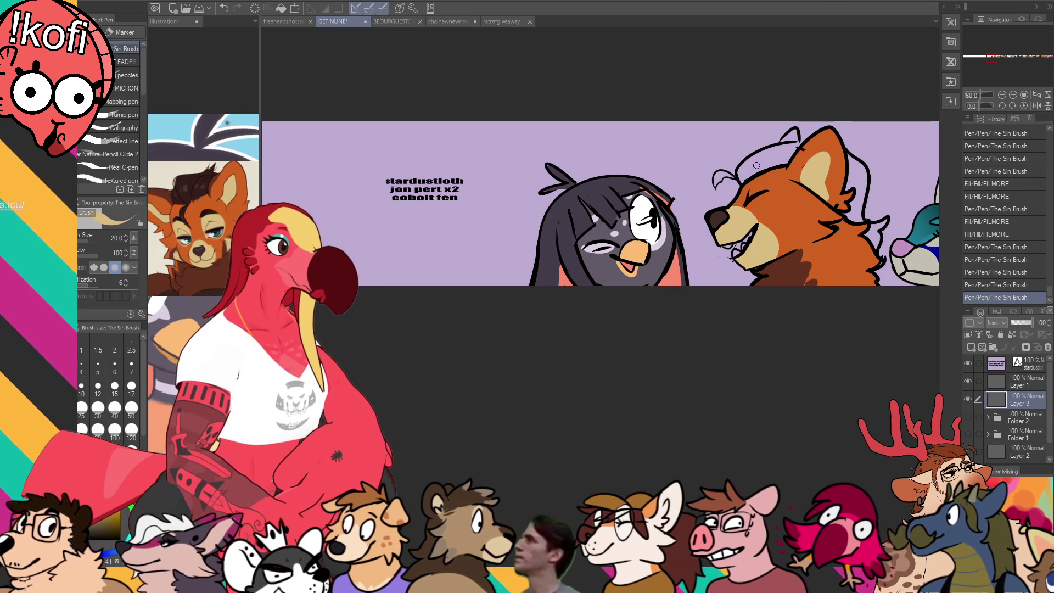
- Redraw the fox's closed eye line and the small line marks around its mouth
{"action": "key", "text": "ctrl+z"}
{"action": "mouse_move", "coordinate": [739, 197]}
{"action": "left_mouse_down"}
{"action": "mouse_move", "coordinate": [732, 206]}
{"action": "mouse_move", "coordinate": [746, 211]}
{"action": "mouse_move", "coordinate": [769, 202]}
{"action": "left_mouse_up"}
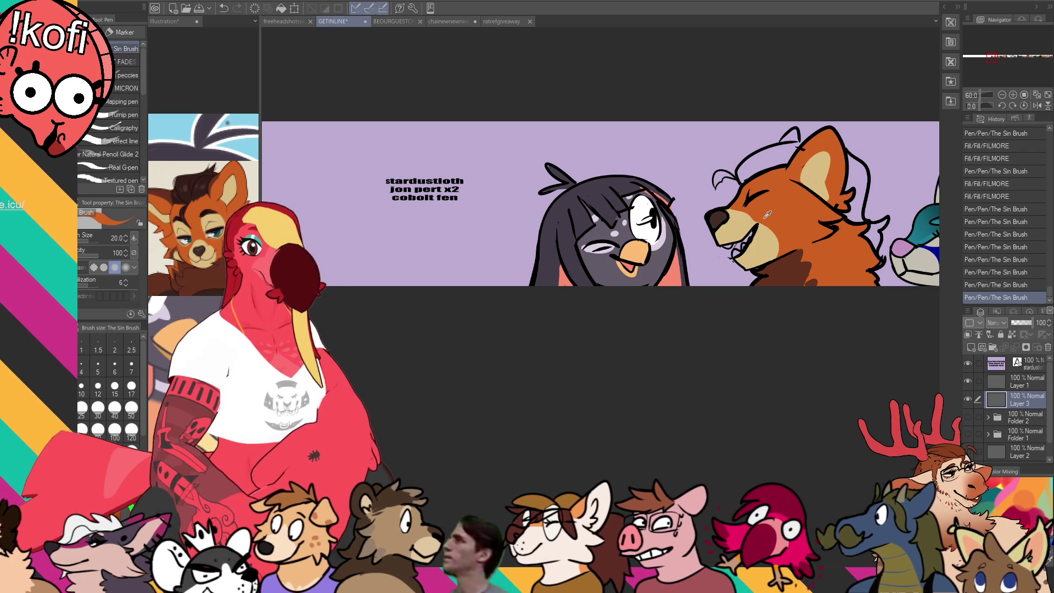
{"action": "key", "text": "ctrl+z"}
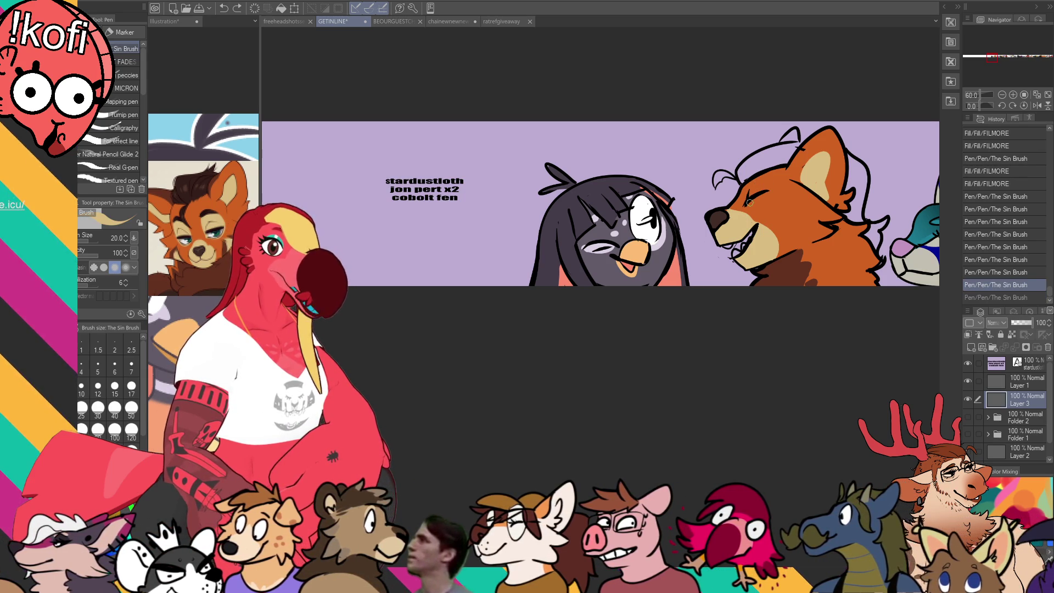
{"action": "left_click_drag", "start_coordinate": [760, 191], "coordinate": [756, 199]}
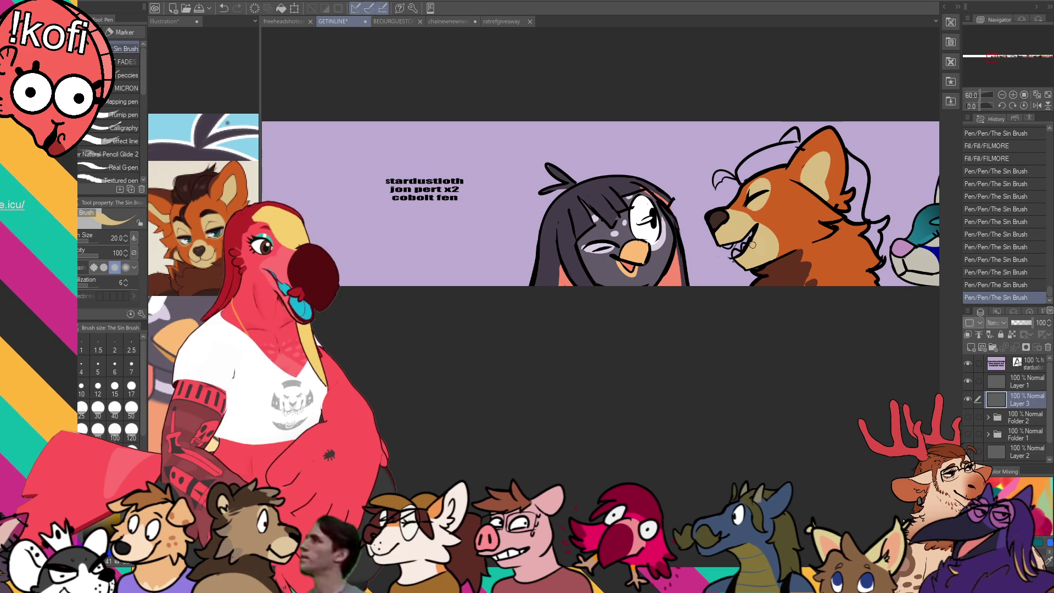
{"action": "key", "text": "ctrl+z"}
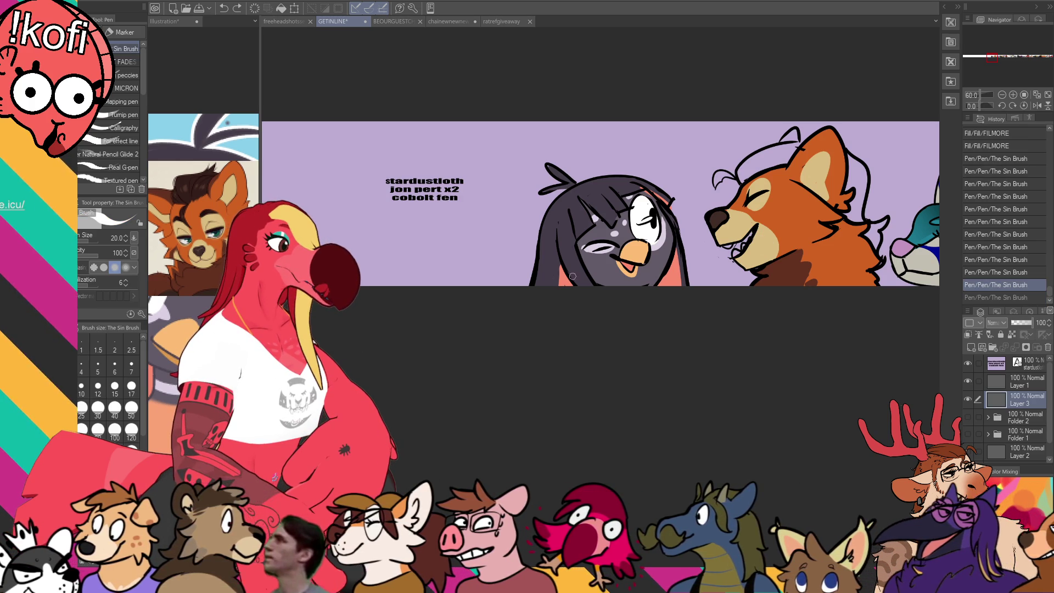
{"action": "left_click_drag", "start_coordinate": [735, 253], "coordinate": [739, 250]}
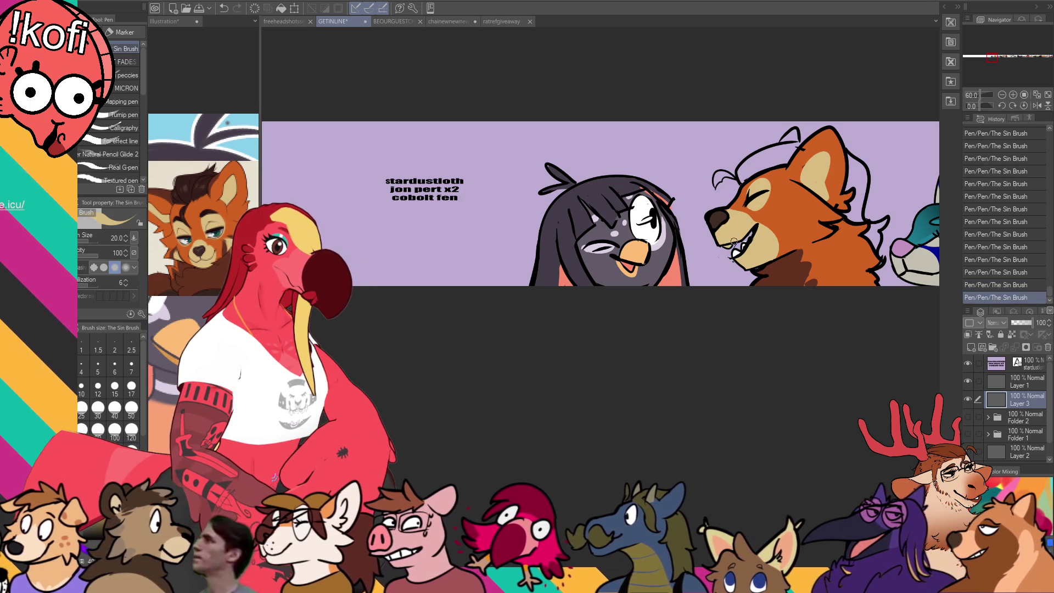
{"action": "left_click_drag", "start_coordinate": [728, 244], "coordinate": [731, 242]}
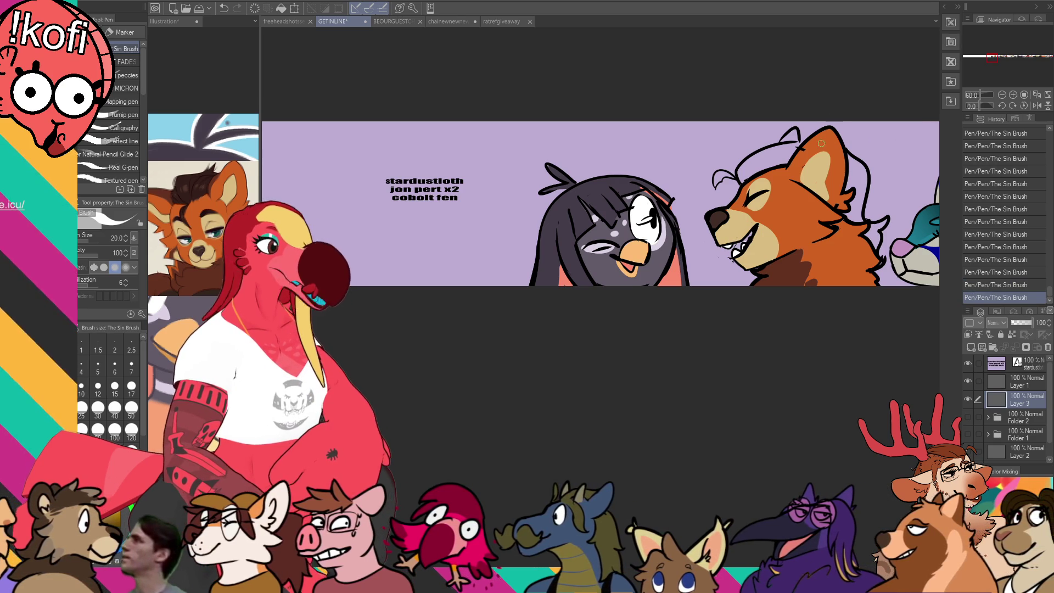
{"action": "left_click", "coordinate": [225, 203]}
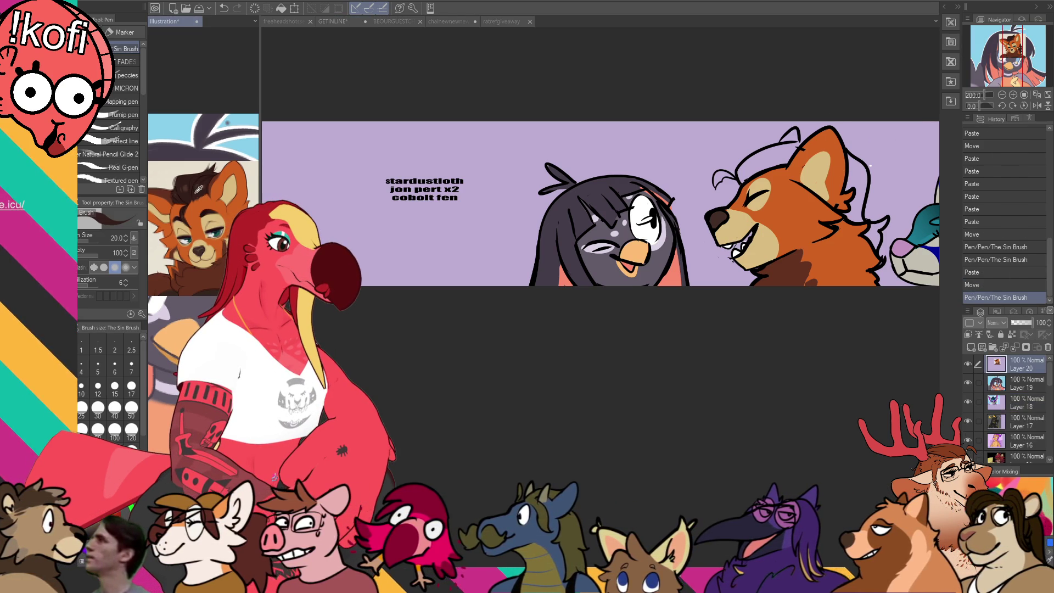
- Fill the fox's hair and the gap behind its head with dark brown
{"action": "key", "text": "g"}
{"action": "left_click", "coordinate": [780, 156]}
{"action": "left_click", "coordinate": [781, 156]}
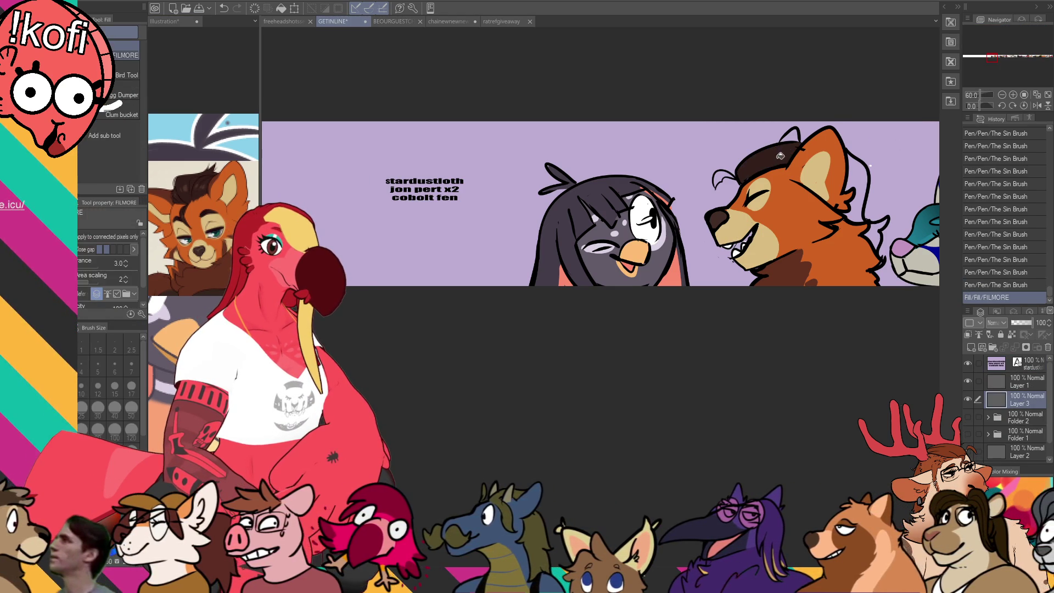
{"action": "left_click", "coordinate": [863, 187]}
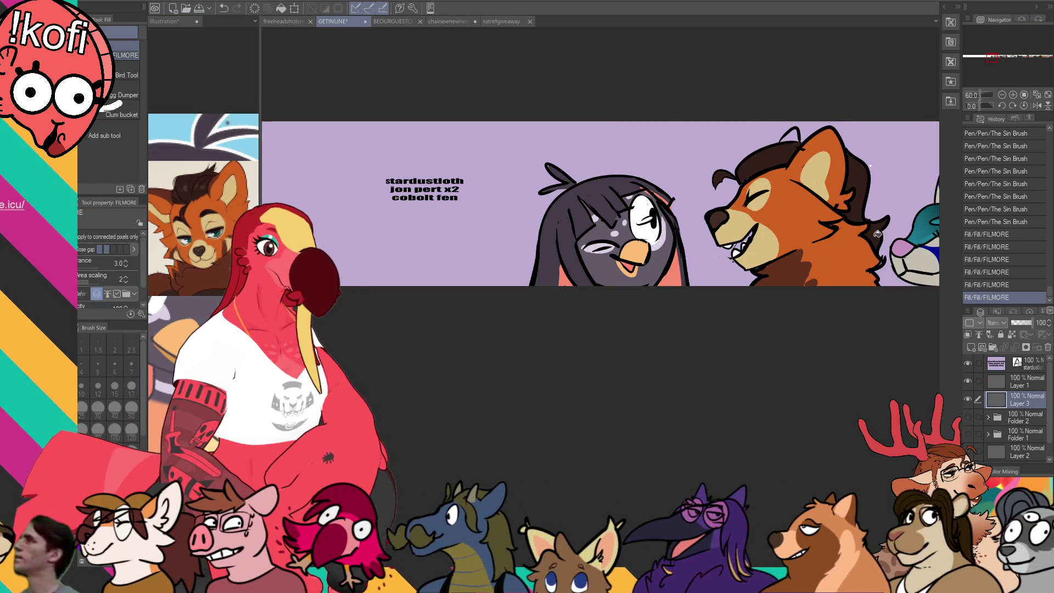
- Draw pen line detail on the fox's cheek and near its eye, undoing stray strokes
{"action": "key", "text": "p"}
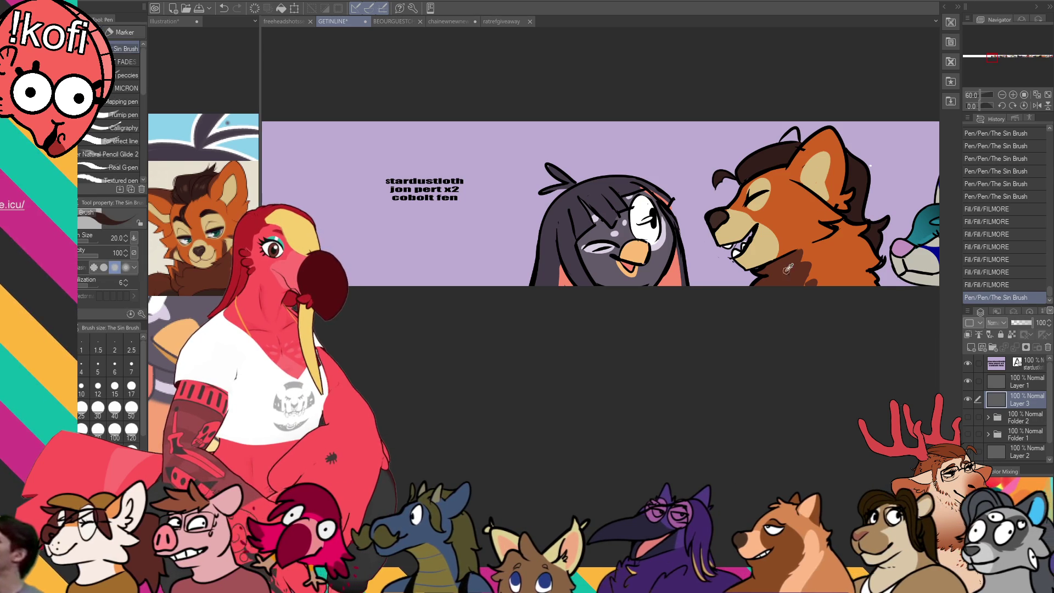
{"action": "left_click_drag", "start_coordinate": [793, 273], "coordinate": [790, 265]}
{"action": "mouse_move", "coordinate": [785, 220]}
{"action": "left_mouse_down"}
{"action": "mouse_move", "coordinate": [804, 250]}
{"action": "mouse_move", "coordinate": [810, 215]}
{"action": "mouse_move", "coordinate": [809, 247]}
{"action": "mouse_move", "coordinate": [826, 226]}
{"action": "mouse_move", "coordinate": [803, 227]}
{"action": "mouse_move", "coordinate": [806, 252]}
{"action": "left_mouse_up"}
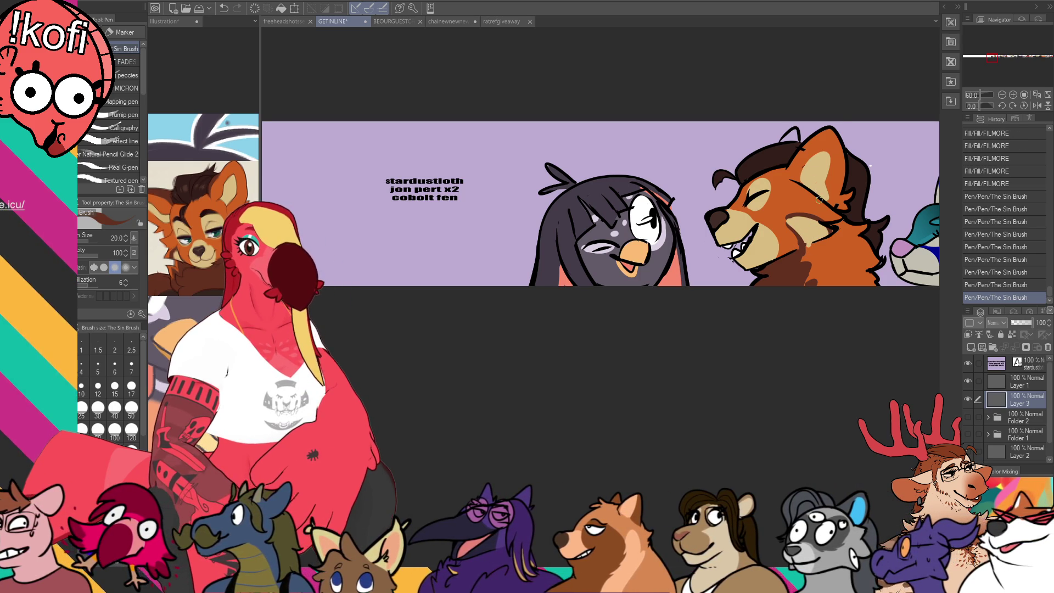
{"action": "key", "text": "ctrl+z"}
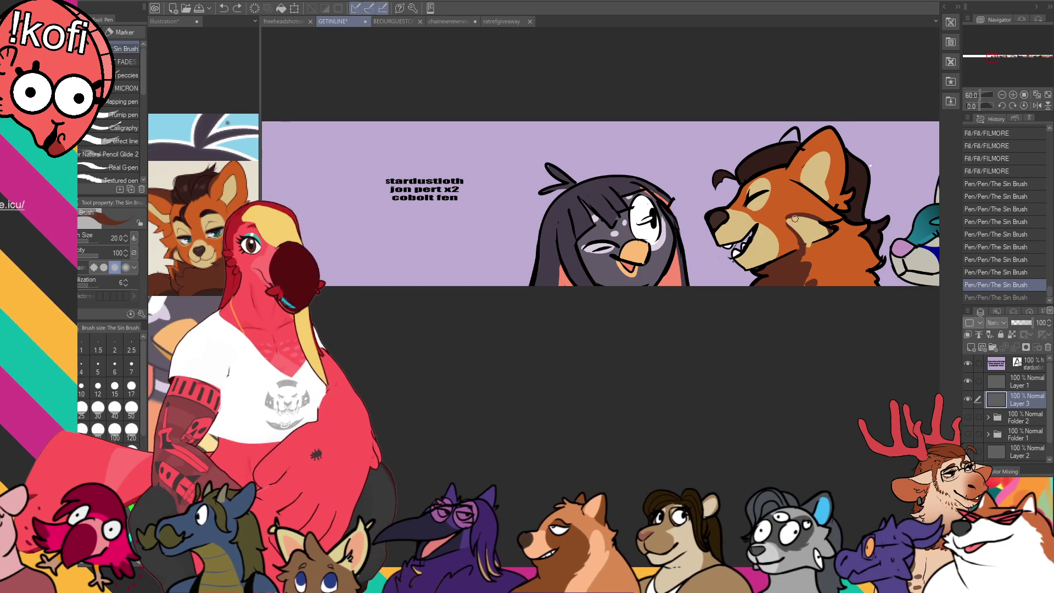
{"action": "left_click_drag", "start_coordinate": [819, 208], "coordinate": [792, 217]}
{"action": "key", "text": "ctrl+z"}
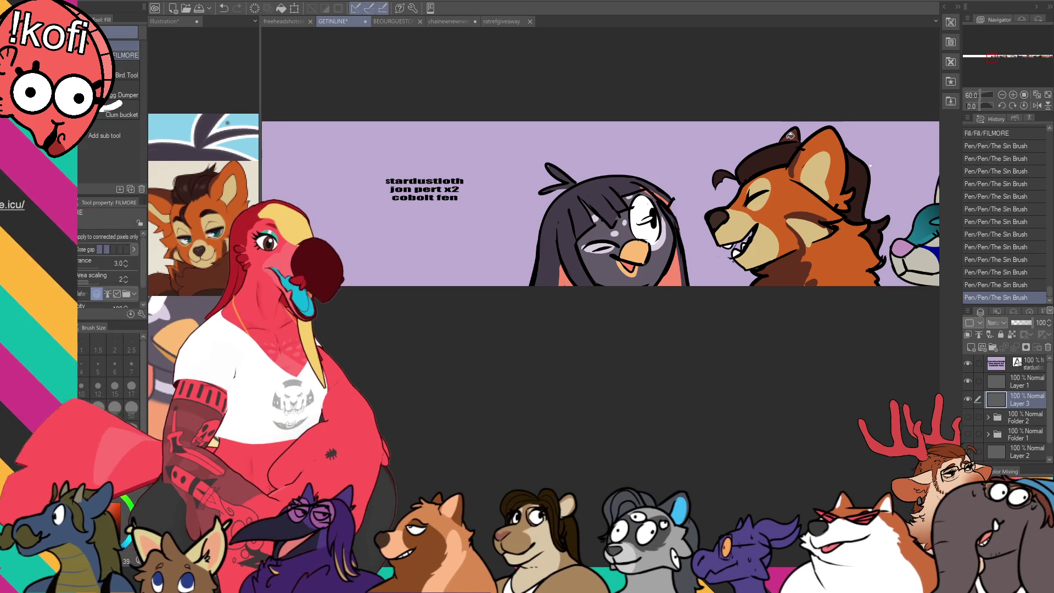
{"action": "mouse_move", "coordinate": [896, 170]}
{"action": "left_mouse_down"}
{"action": "mouse_move", "coordinate": [875, 159]}
{"action": "mouse_move", "coordinate": [846, 332]}
{"action": "left_mouse_up"}
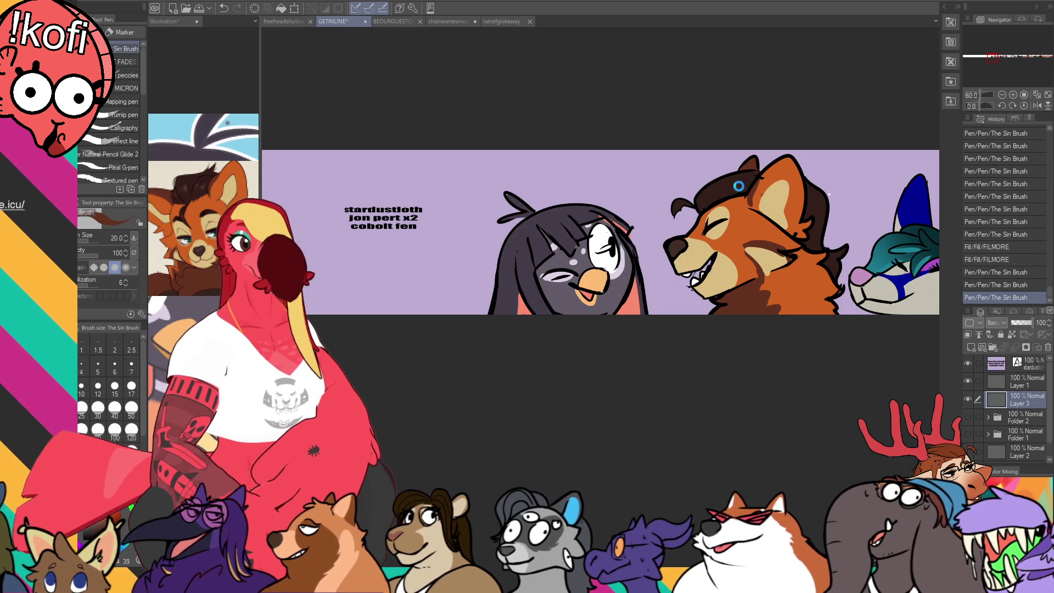
- Delete the last two name lines from the supporter text, commit it, and zoom out
{"action": "key", "text": "t"}
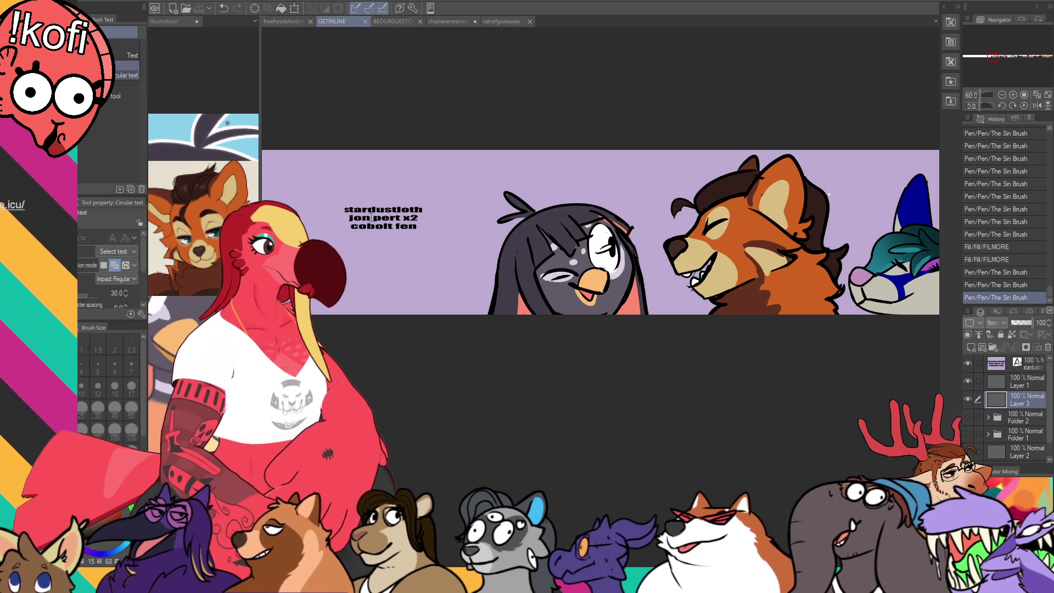
{"action": "left_click", "coordinate": [366, 213]}
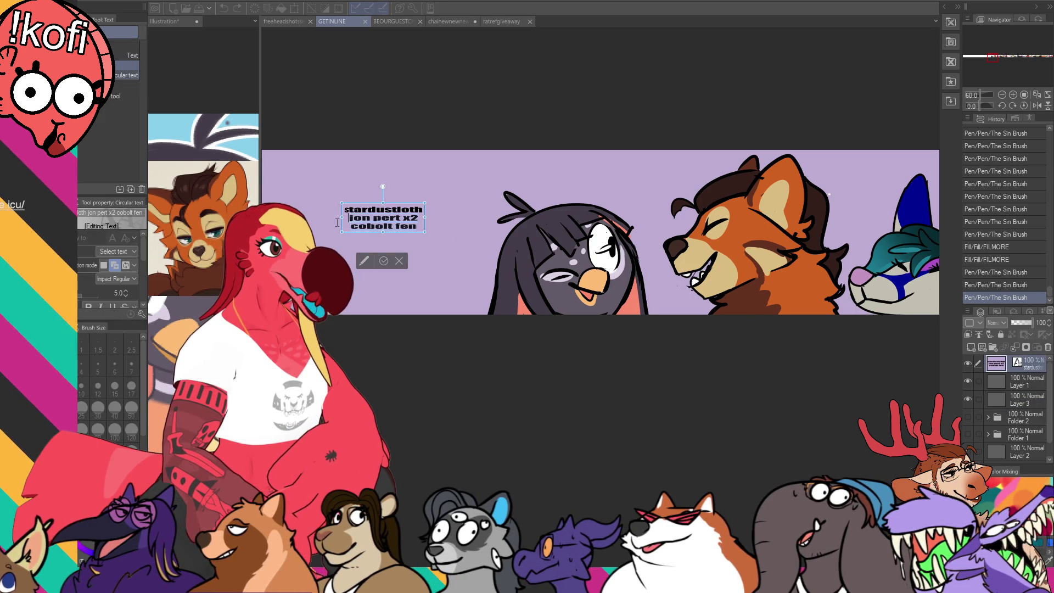
{"action": "key", "text": "BackSpace"}
{"action": "key", "text": "BackSpace"}
{"action": "key", "text": "BackSpace"}
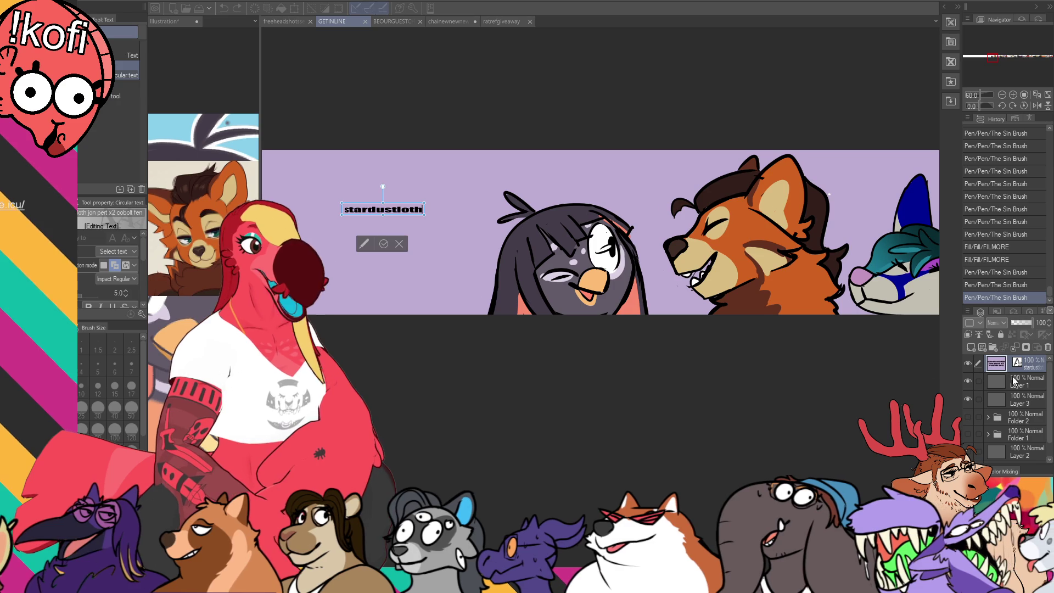
{"action": "key", "text": "Escape"}
{"action": "scroll", "coordinate": [812, 335], "scroll_direction": "down", "scroll_amount": 5}
{"action": "scroll", "coordinate": [811, 337], "scroll_direction": "down", "scroll_amount": 10}
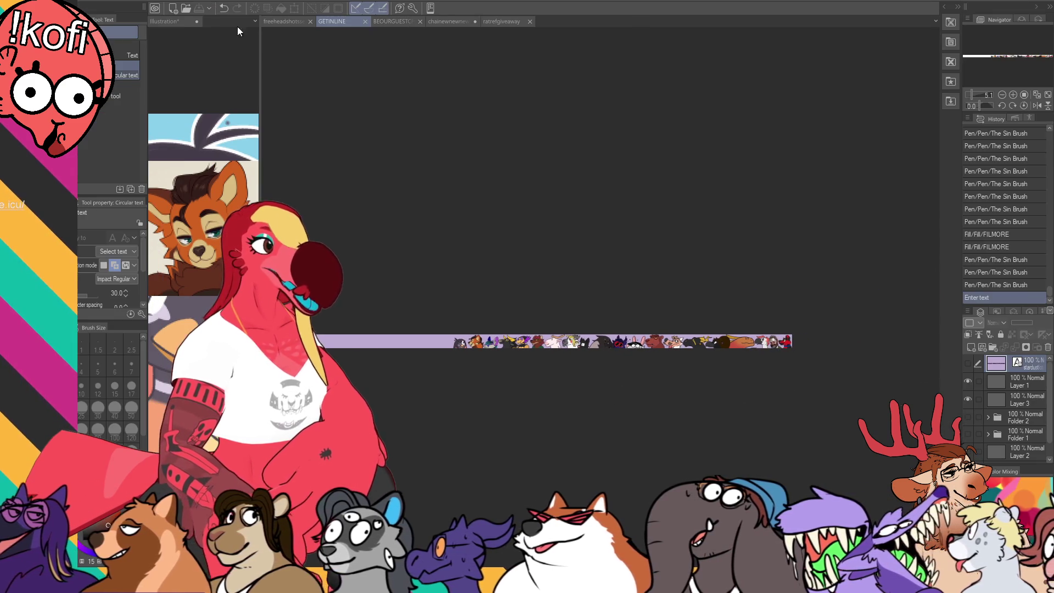
- Close the extra Illustration document and fit the GETINLINE banner to the window
{"action": "left_click", "coordinate": [197, 23]}
{"action": "key", "text": "ctrl+w"}
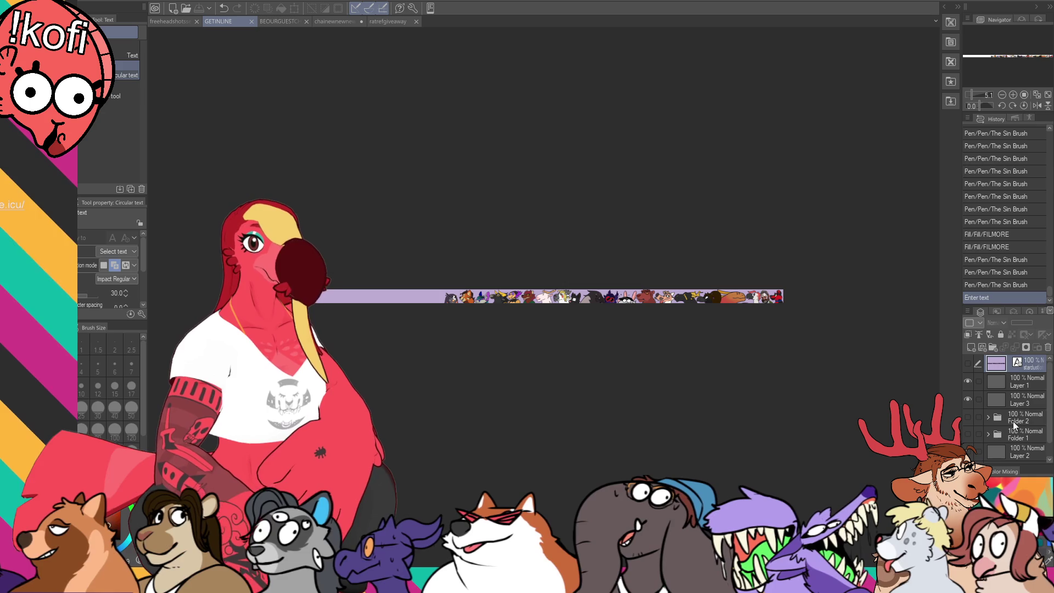
{"action": "left_click", "coordinate": [1022, 433]}
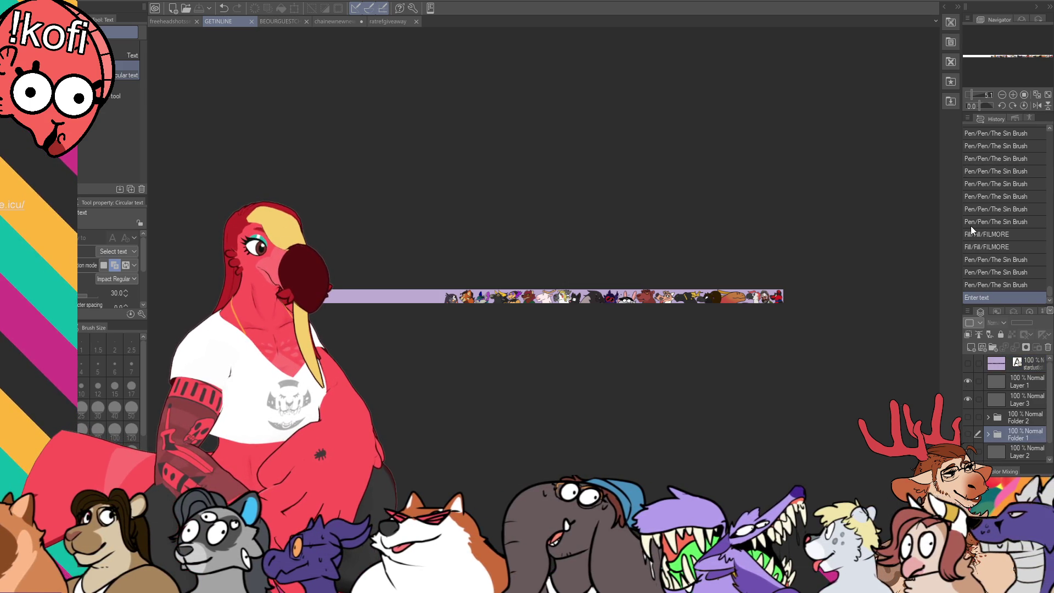
{"action": "key", "text": "ctrl+0"}
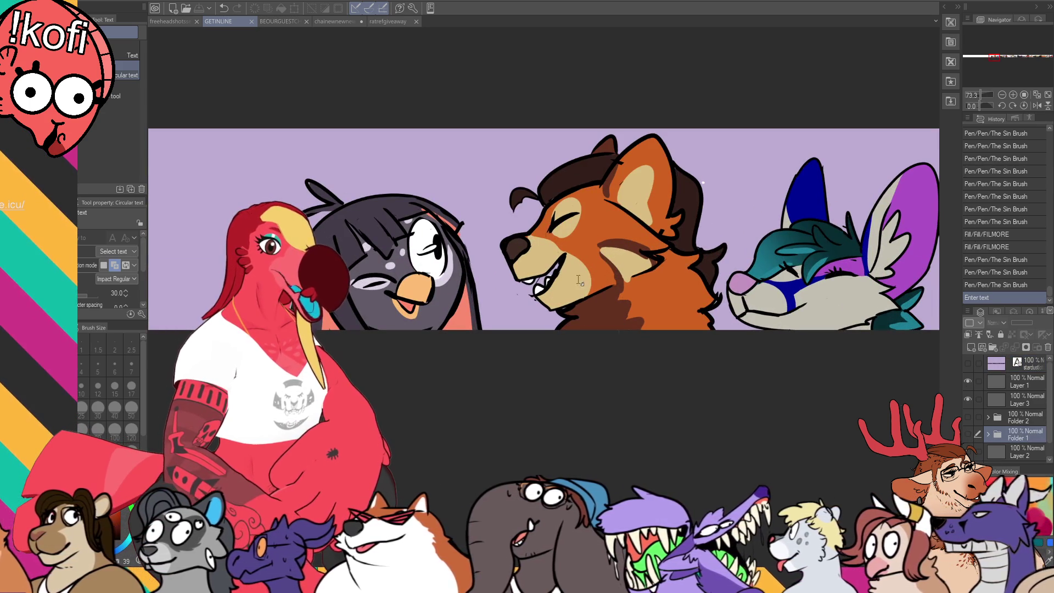
{"action": "scroll", "coordinate": [613, 213], "scroll_direction": "right", "scroll_amount": 3}
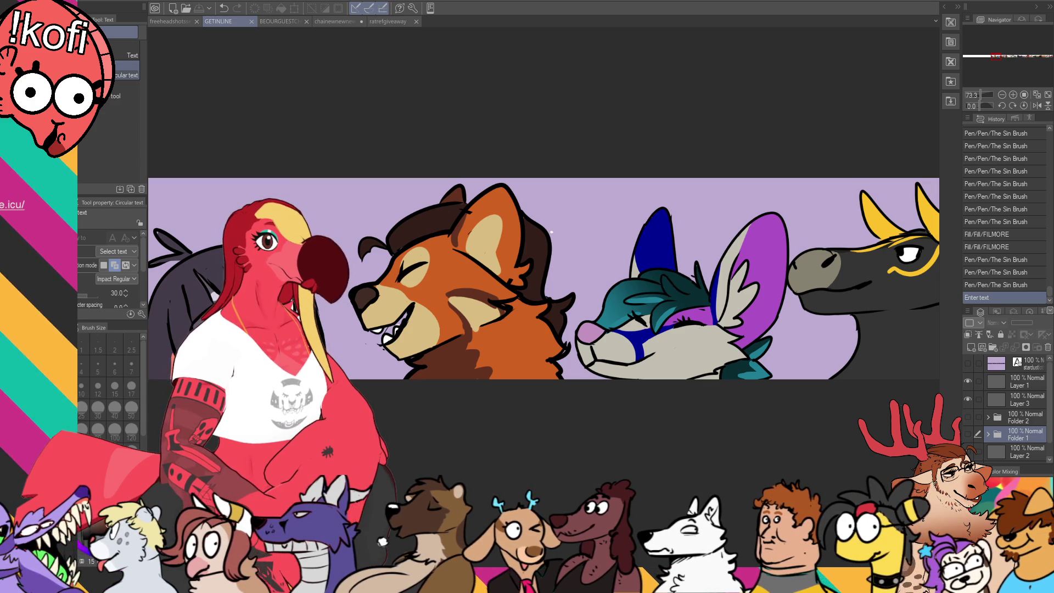
{"action": "scroll", "coordinate": [563, 284], "scroll_direction": "right", "scroll_amount": 2}
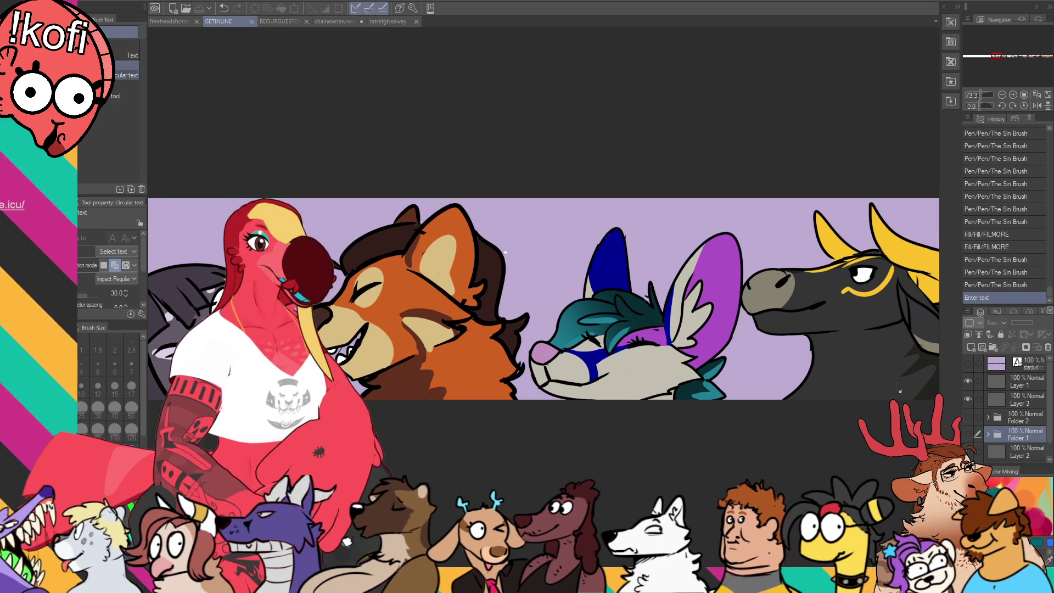
{"action": "left_click", "coordinate": [1022, 399]}
- Merge Layer 1 down, show Folders 1 and 2, and flatten each folder
{"action": "left_click", "coordinate": [1021, 381]}
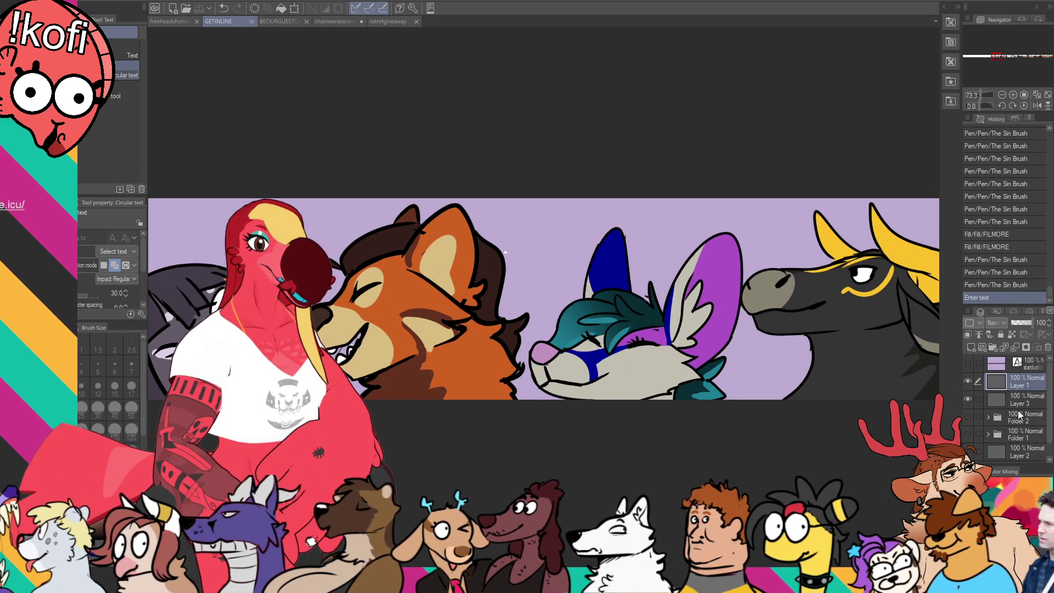
{"action": "key", "text": "ctrl+e"}
{"action": "left_click", "coordinate": [1012, 399]}
{"action": "left_click", "coordinate": [968, 399]}
{"action": "left_click", "coordinate": [968, 416]}
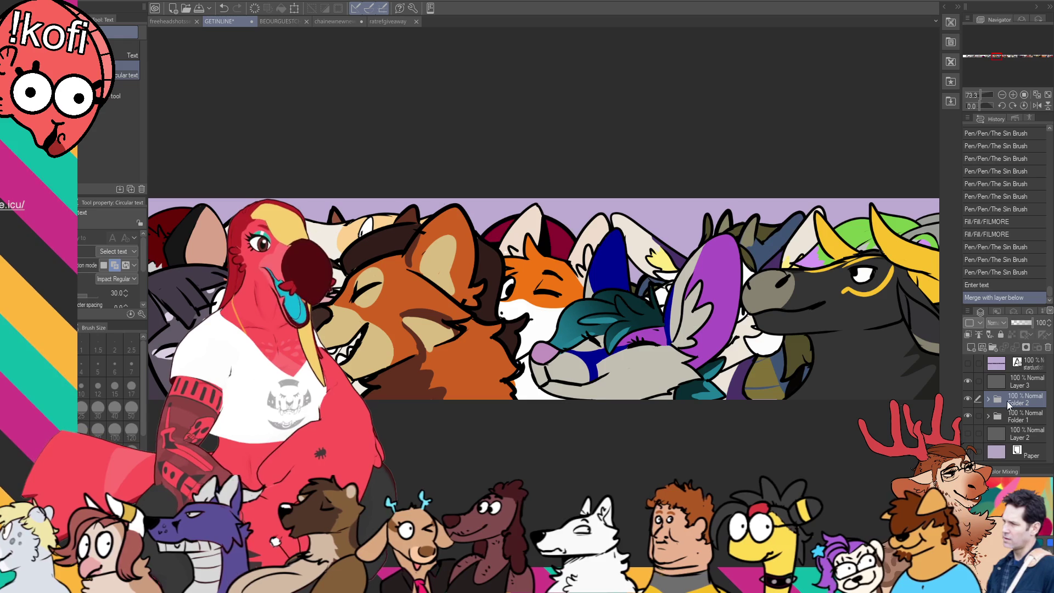
{"action": "key", "text": "shift+alt+e"}
{"action": "left_click", "coordinate": [1018, 418]}
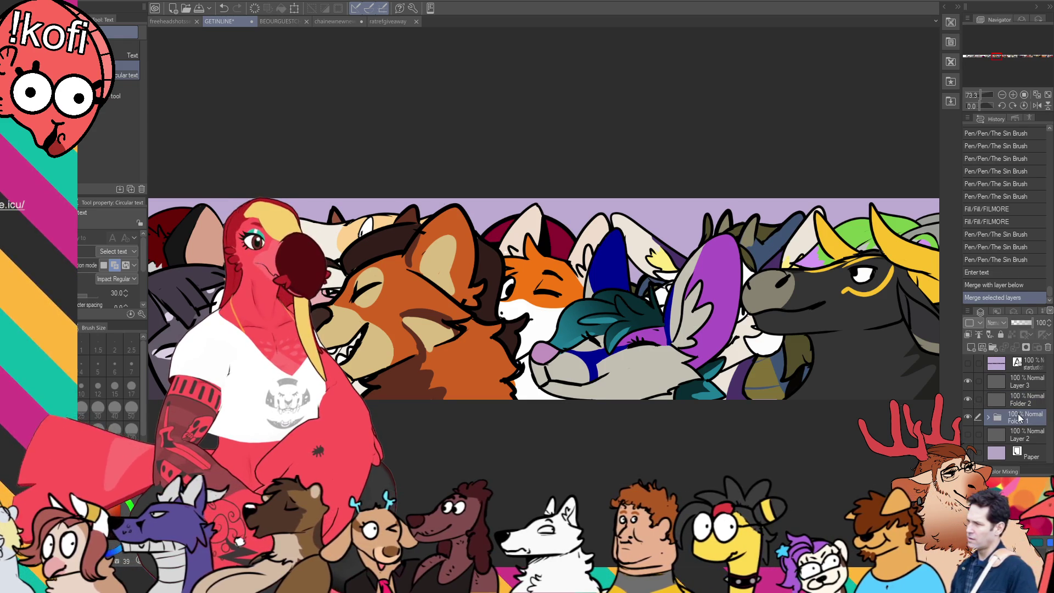
{"action": "key", "text": "shift+alt+e"}
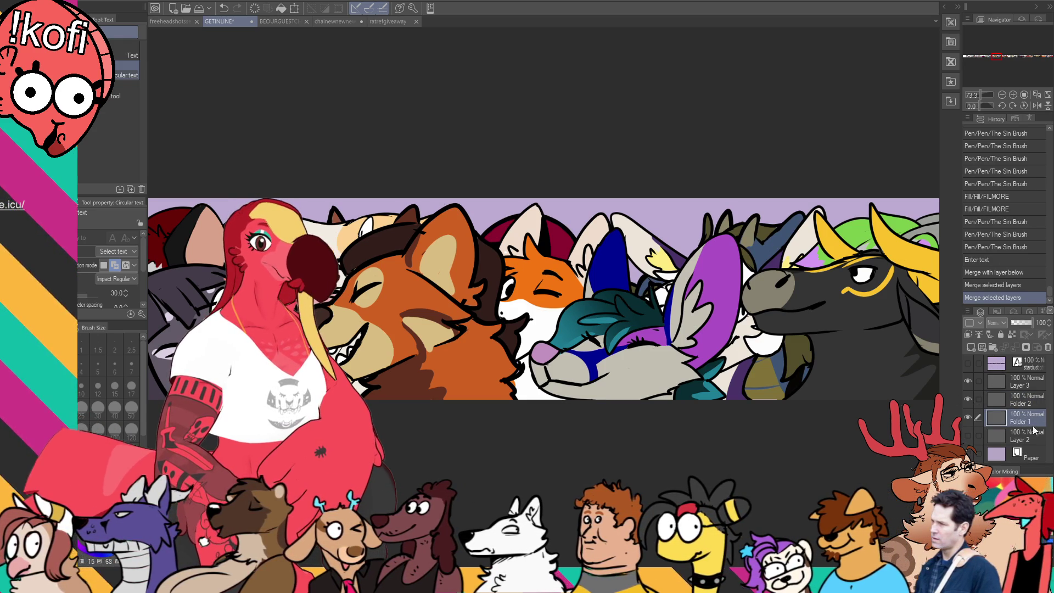
{"action": "left_click", "coordinate": [1021, 382]}
{"action": "left_click", "coordinate": [1019, 415], "text": "shift"}
- Copy the whole banner into a new document and reduce its image resolution
{"action": "key", "text": "ctrl+a"}
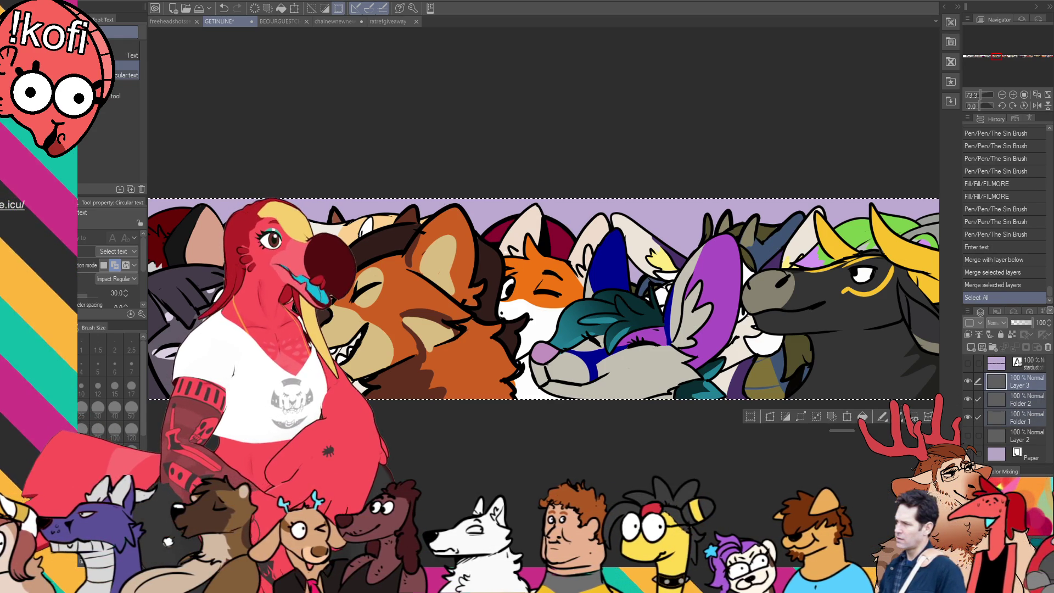
{"action": "key", "text": "ctrl+n"}
{"action": "key", "text": "ctrl+plus"}
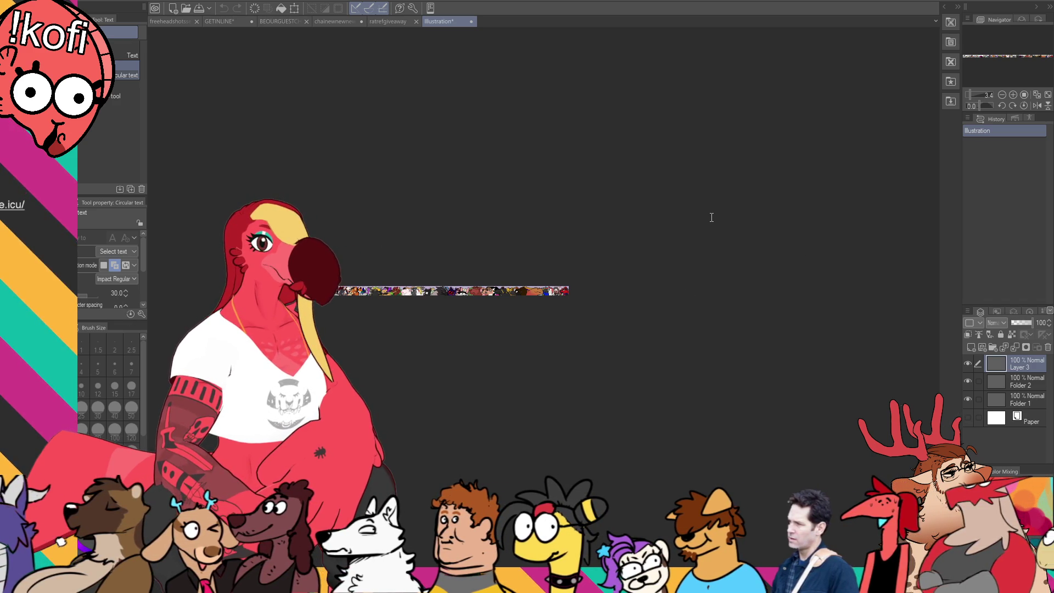
{"action": "left_click", "coordinate": [493, 209]}
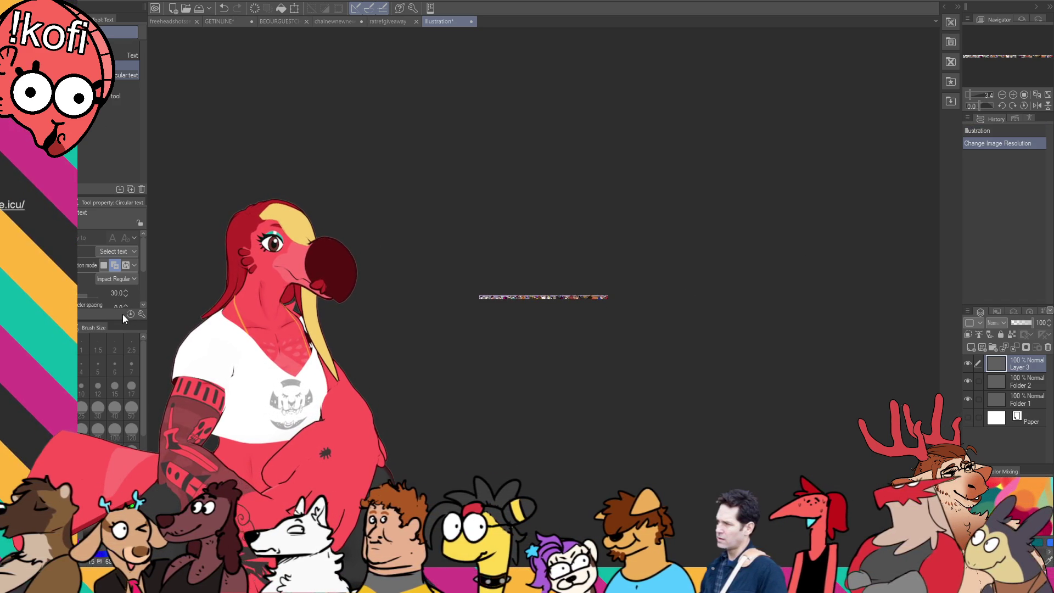
- Widen the banner canvas to the right with Canvas Size
{"action": "key", "text": "ctrl+alt+c"}
{"action": "scroll", "coordinate": [602, 300], "scroll_direction": "up", "scroll_amount": 3}
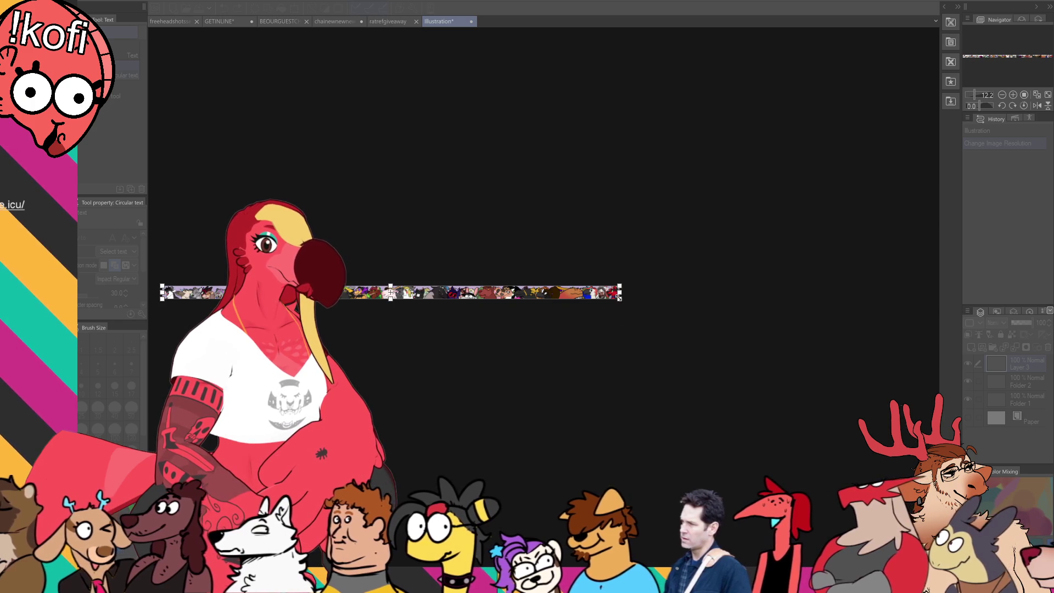
{"action": "left_click_drag", "start_coordinate": [621, 292], "coordinate": [936, 292]}
{"action": "scroll", "coordinate": [384, 330], "scroll_direction": "down", "scroll_amount": 3}
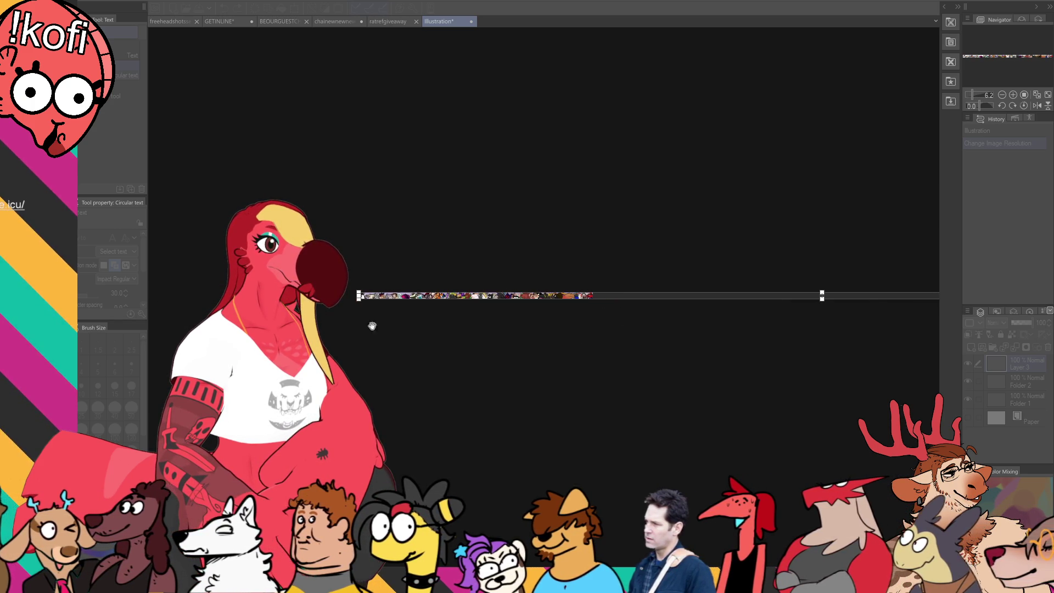
{"action": "scroll", "coordinate": [356, 295], "scroll_direction": "up", "scroll_amount": 1}
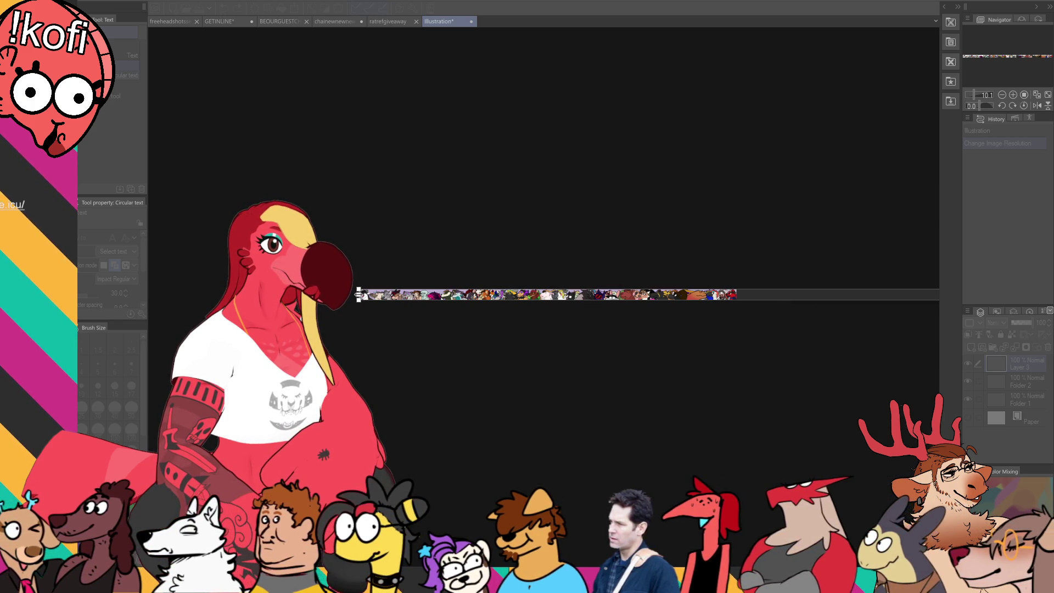
{"action": "key", "text": "Return"}
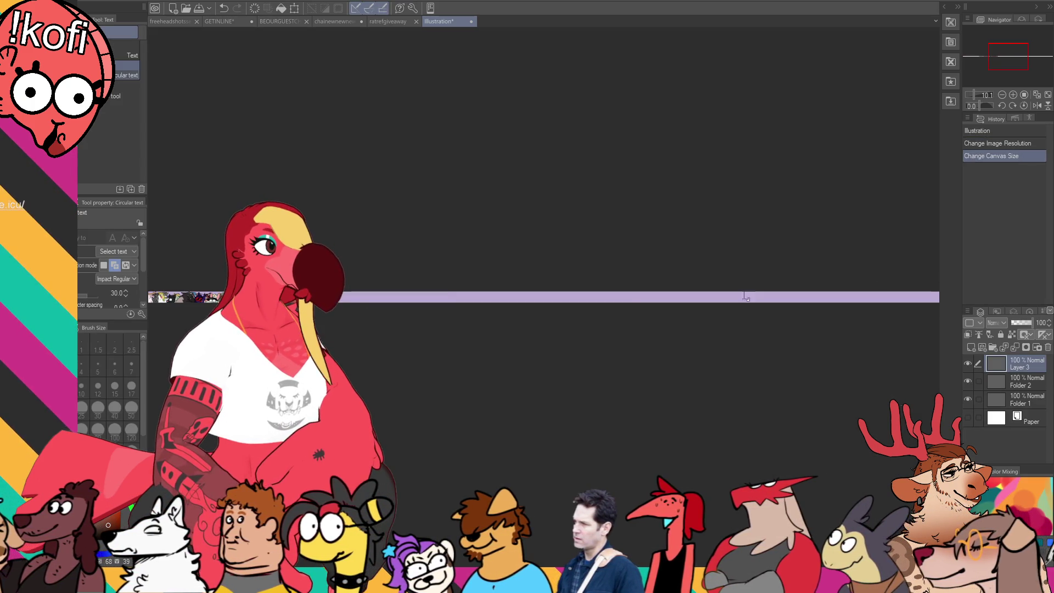
{"action": "scroll", "coordinate": [431, 293], "scroll_direction": "down", "scroll_amount": 2}
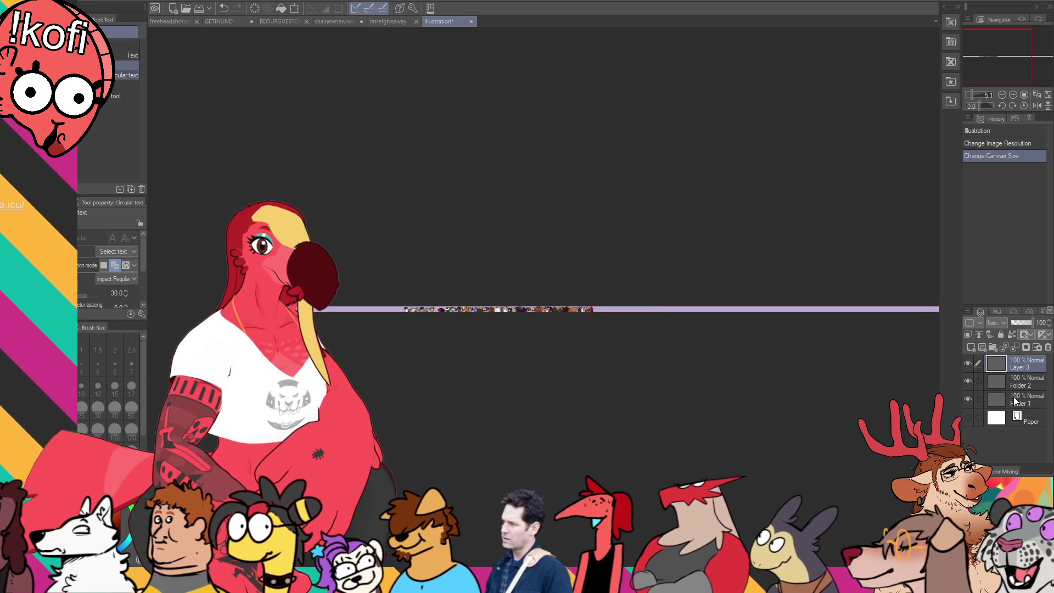
- Move the Folder 1 headshots along the strip and position the Layer 3 row
{"action": "key", "text": "k"}
{"action": "left_click", "coordinate": [995, 401]}
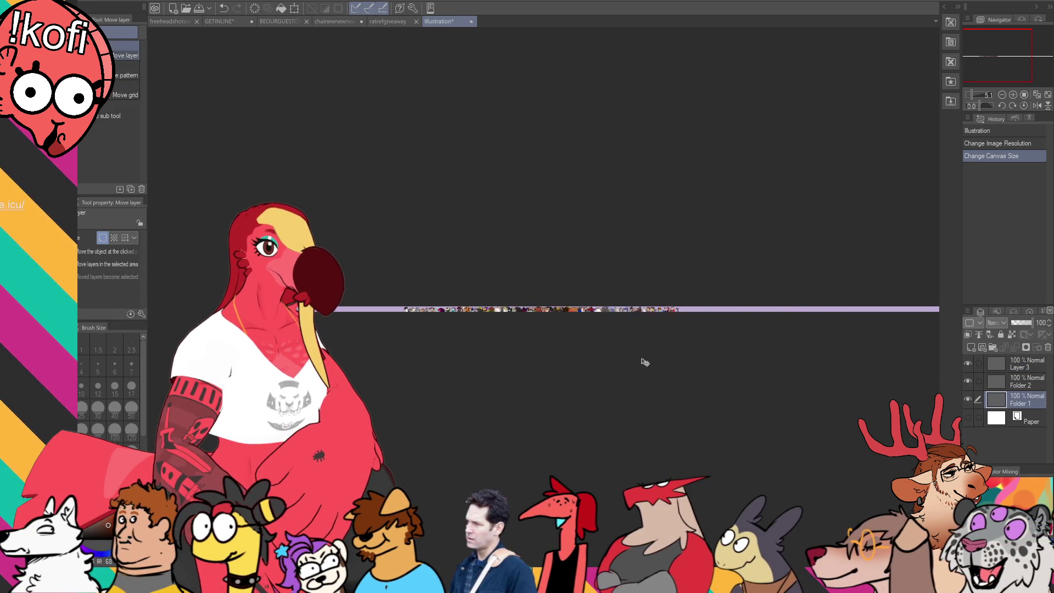
{"action": "left_click_drag", "start_coordinate": [742, 360], "coordinate": [823, 357]}
{"action": "scroll", "coordinate": [879, 356], "scroll_direction": "up", "scroll_amount": 4}
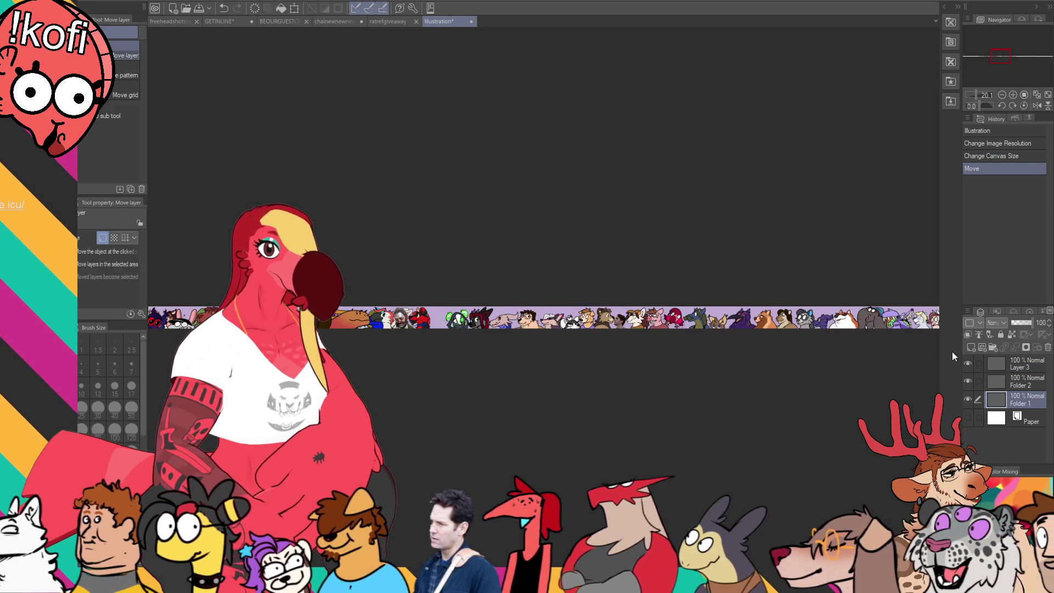
{"action": "left_click", "coordinate": [1014, 365]}
{"action": "mouse_move", "coordinate": [349, 314]}
{"action": "left_mouse_down"}
{"action": "mouse_move", "coordinate": [650, 343]}
{"action": "mouse_move", "coordinate": [397, 353]}
{"action": "left_mouse_up"}
{"action": "mouse_move", "coordinate": [505, 357]}
{"action": "left_mouse_down"}
{"action": "mouse_move", "coordinate": [455, 352]}
{"action": "mouse_move", "coordinate": [475, 351]}
{"action": "left_mouse_up"}
{"action": "scroll", "coordinate": [475, 350], "scroll_direction": "up", "scroll_amount": 6}
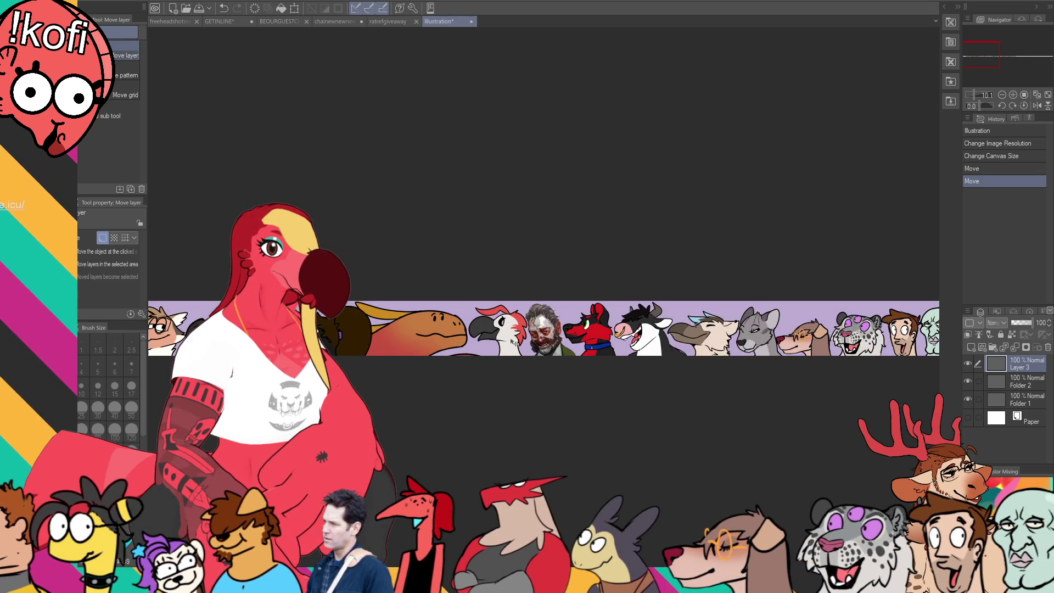
{"action": "left_click_drag", "start_coordinate": [526, 352], "coordinate": [523, 351]}
- Slide the Layer 3 headshot row far left, then shift it back to close the gap
{"action": "left_click", "coordinate": [1017, 386]}
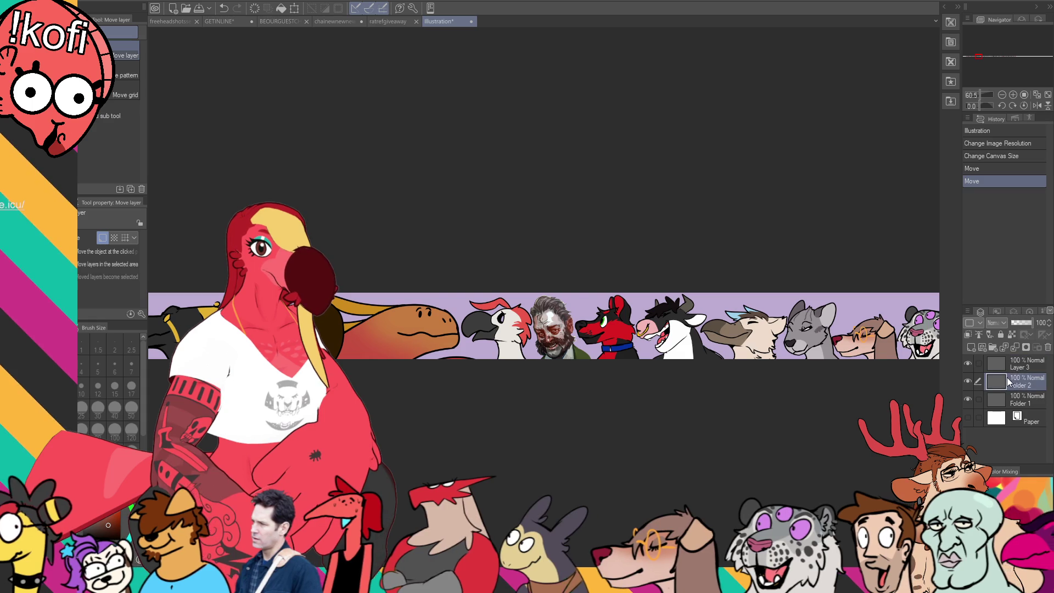
{"action": "left_click", "coordinate": [1020, 365]}
{"action": "left_click_drag", "start_coordinate": [920, 367], "coordinate": [369, 365]}
{"action": "left_click_drag", "start_coordinate": [622, 343], "coordinate": [415, 371]}
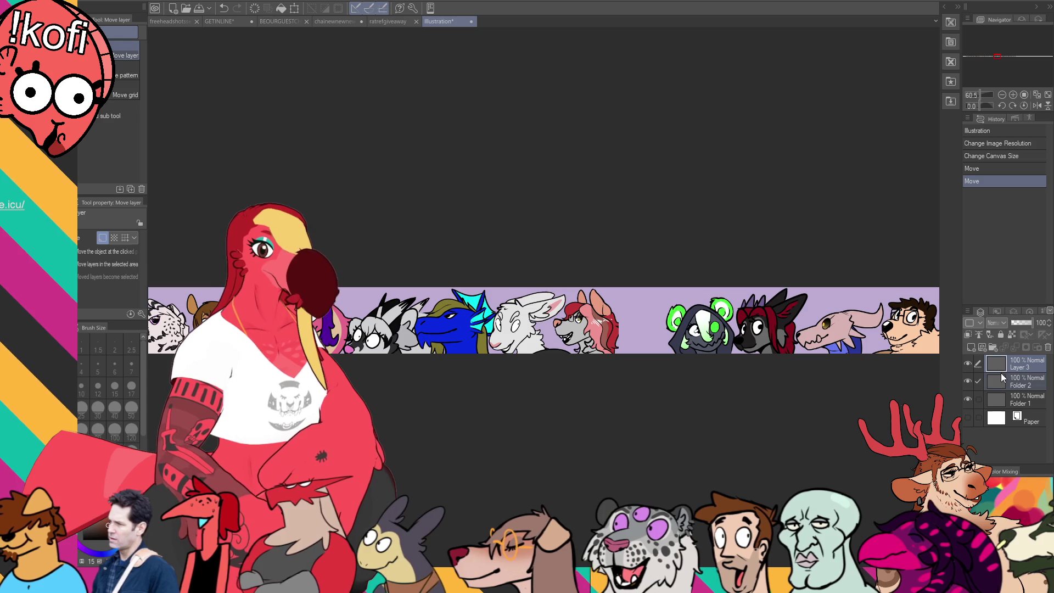
{"action": "left_click_drag", "start_coordinate": [589, 356], "coordinate": [641, 351]}
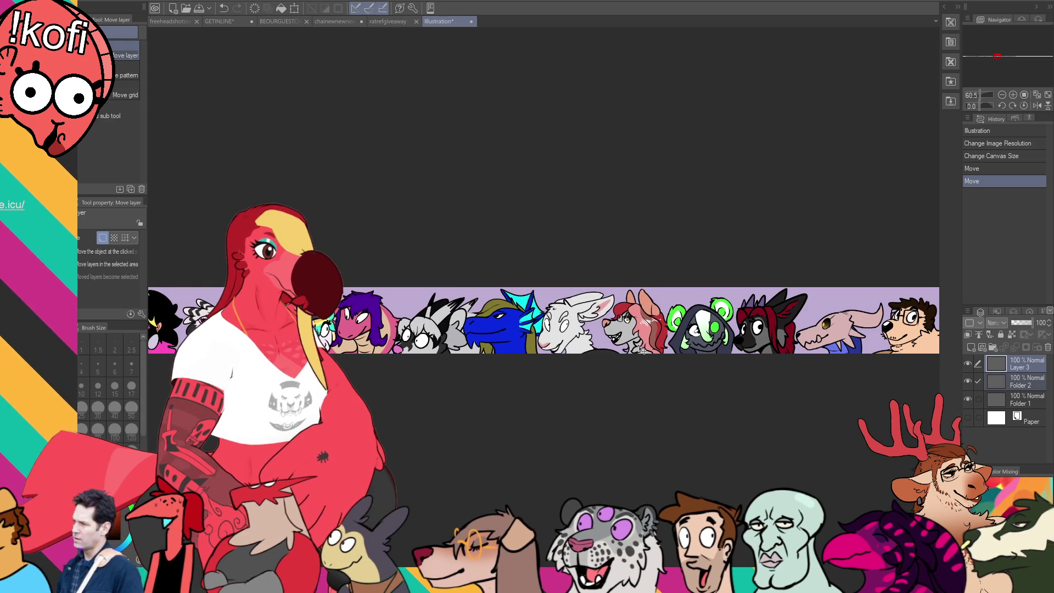
{"action": "scroll", "coordinate": [641, 351], "scroll_direction": "up", "scroll_amount": 4}
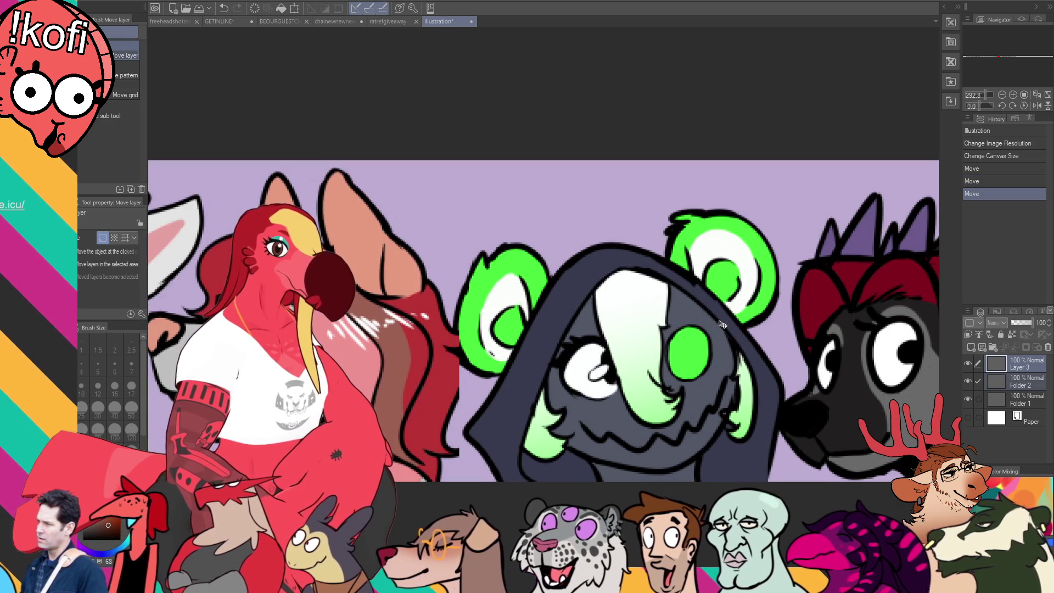
{"action": "left_click", "coordinate": [1000, 378]}
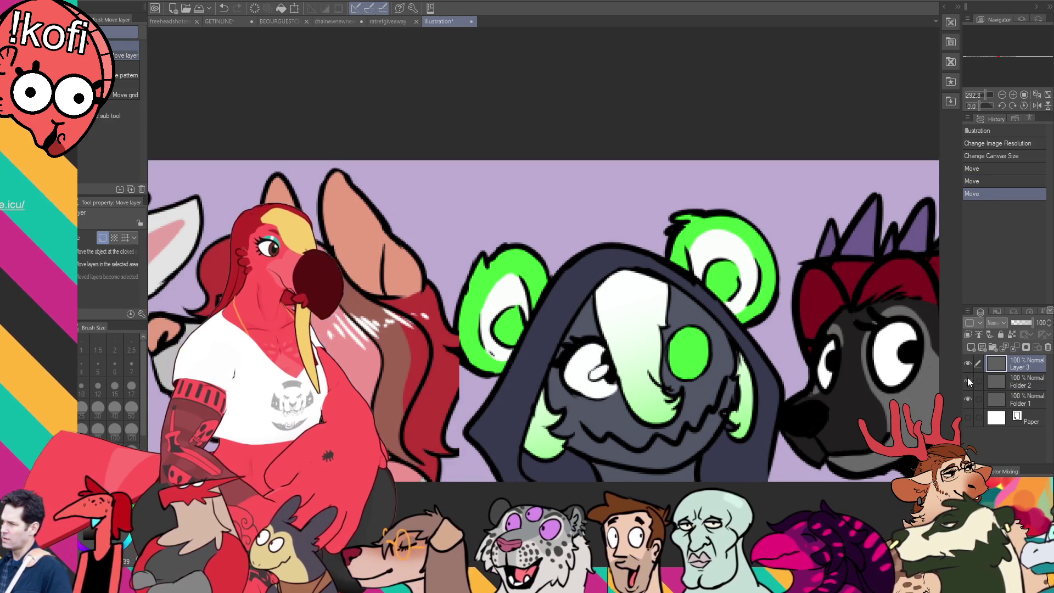
- Paint small touch-up strokes on the strip with a size 5 brush
{"action": "key", "text": "p"}
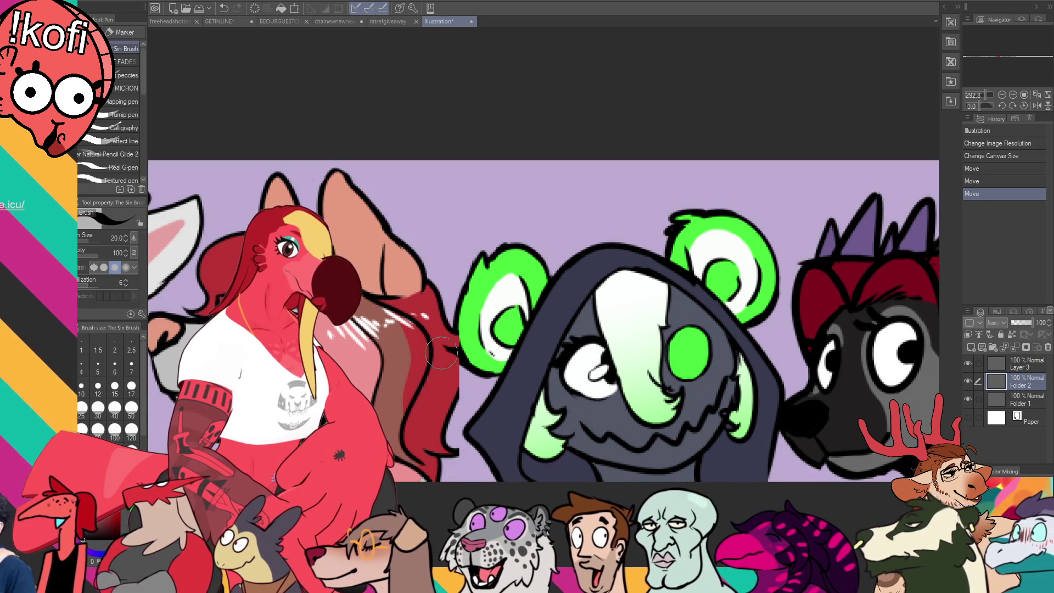
{"action": "left_click", "coordinate": [115, 365]}
{"action": "key", "text": "bracketleft"}
{"action": "left_click_drag", "start_coordinate": [457, 398], "coordinate": [462, 353]}
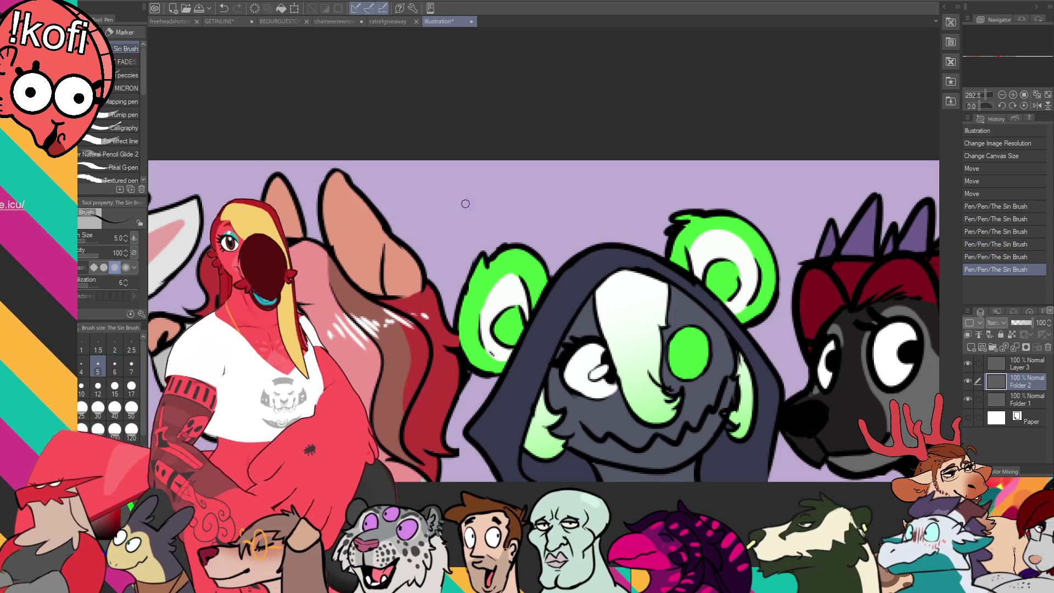
{"action": "key", "text": "ctrl+0"}
{"action": "scroll", "coordinate": [782, 348], "scroll_direction": "down", "scroll_amount": 3}
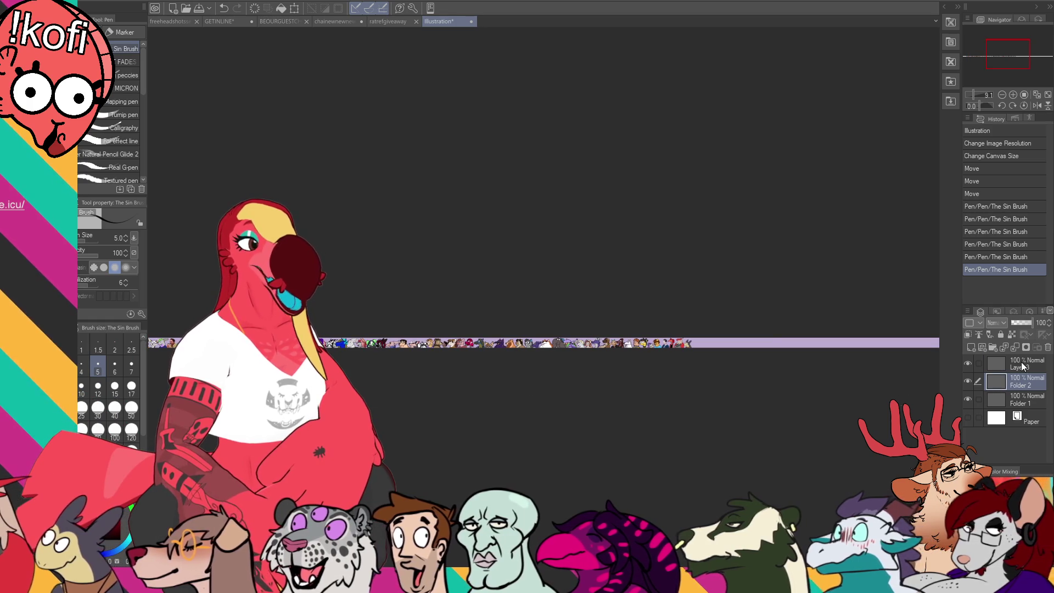
- Merge the headshot layers, crop the canvas to them, and change the image resolution
{"action": "key", "text": "ctrl+e"}
{"action": "key", "text": "ctrl+e"}
{"action": "left_click", "coordinate": [995, 365], "text": "ctrl"}
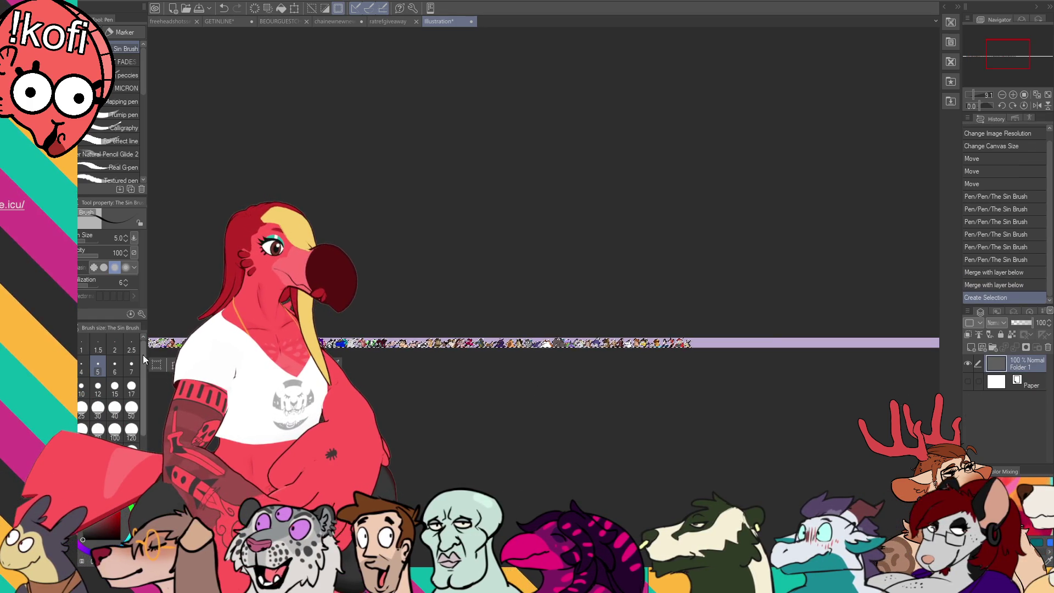
{"action": "left_click", "coordinate": [255, 364]}
{"action": "key", "text": "ctrl+d"}
{"action": "mouse_move", "coordinate": [604, 398]}
{"action": "left_mouse_down"}
{"action": "mouse_move", "coordinate": [536, 388]}
{"action": "mouse_move", "coordinate": [742, 347]}
{"action": "left_mouse_up"}
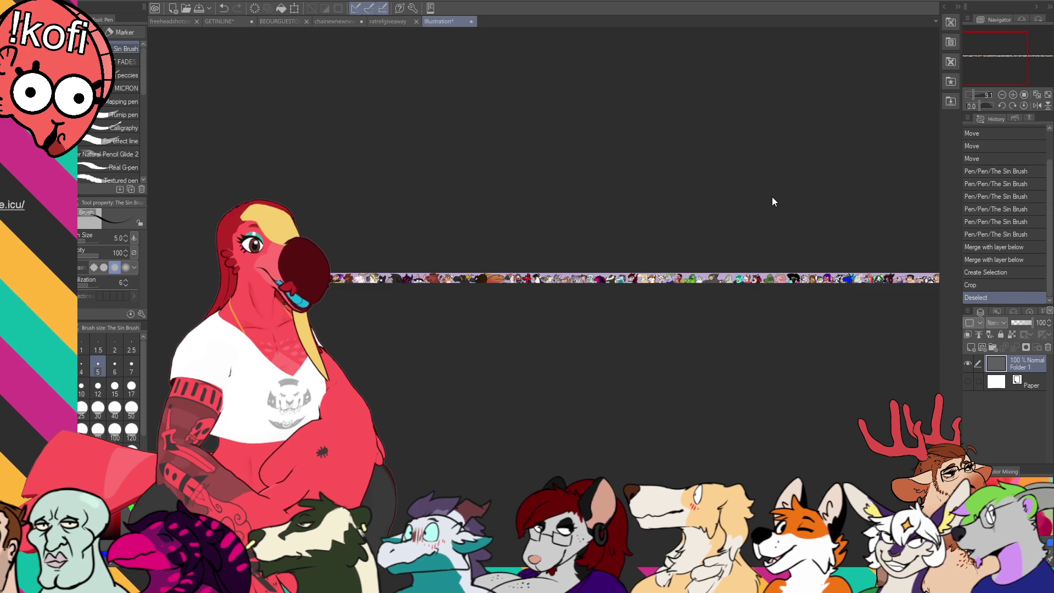
{"action": "left_click", "coordinate": [772, 197]}
{"action": "left_click", "coordinate": [1023, 95]}
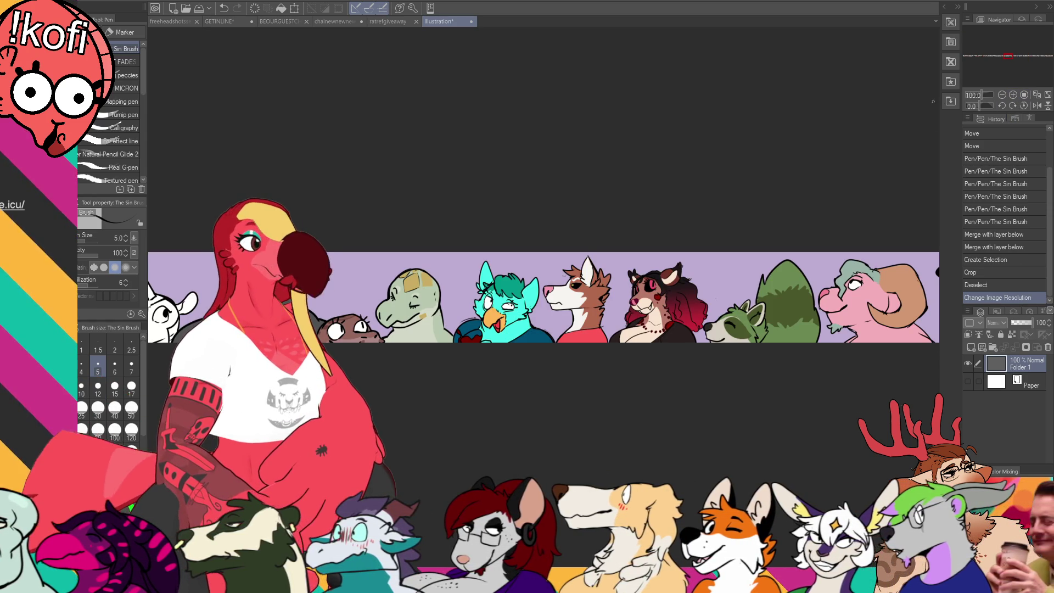
{"action": "left_click_drag", "start_coordinate": [531, 143], "coordinate": [739, 171]}
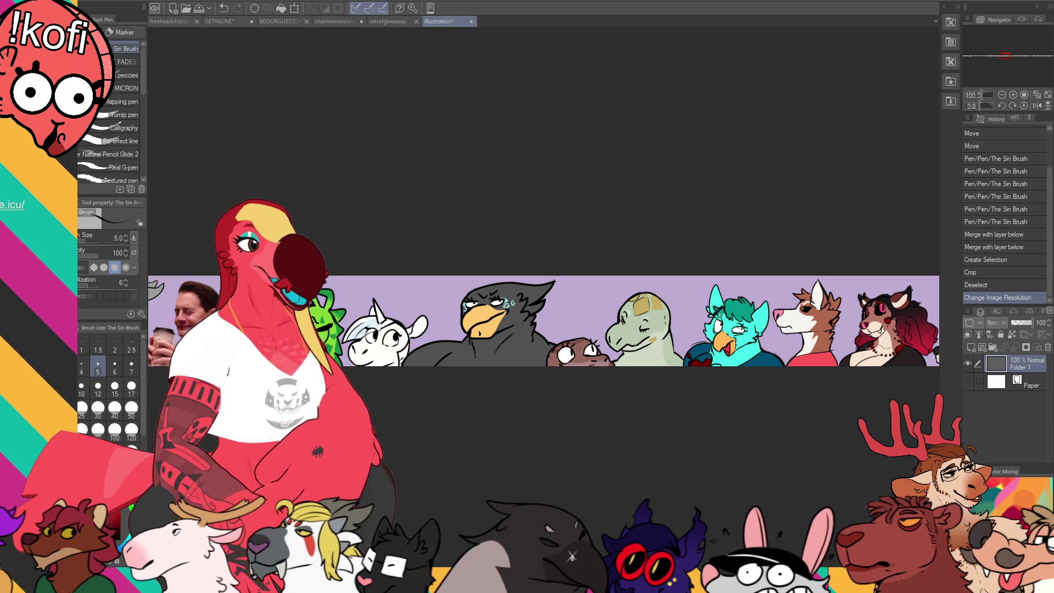
- Close the rat sketch document and return to the GETINLINE file
{"action": "left_click", "coordinate": [394, 21]}
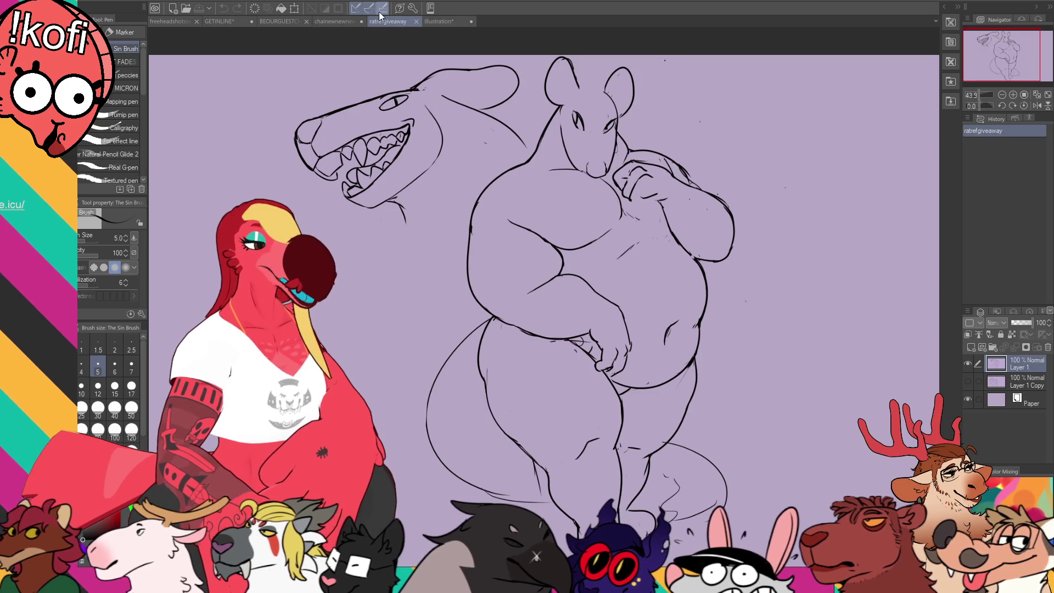
{"action": "left_click", "coordinate": [416, 22]}
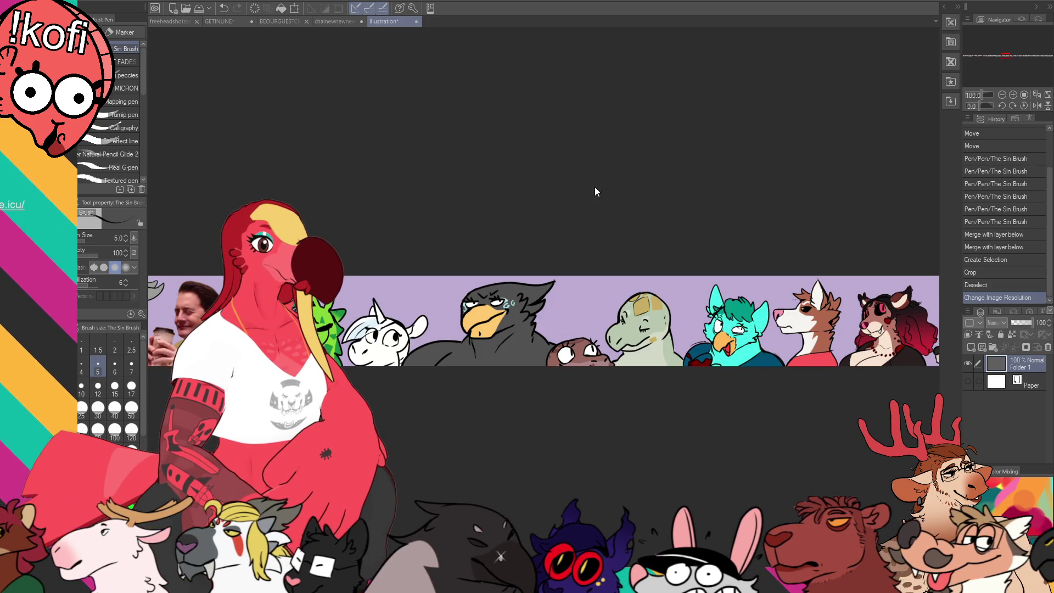
{"action": "left_click", "coordinate": [339, 23]}
{"action": "left_click", "coordinate": [280, 24]}
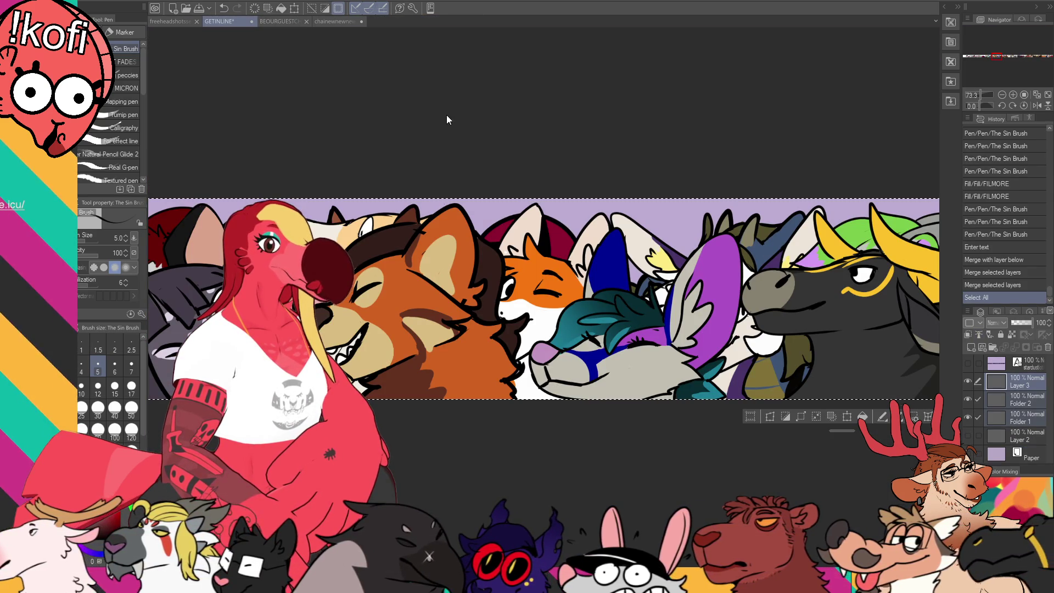
- Revert GETINLINE in History to before the layer merges and save it
{"action": "left_click", "coordinate": [1000, 283]}
{"action": "left_click", "coordinate": [999, 260]}
{"action": "left_click", "coordinate": [999, 246]}
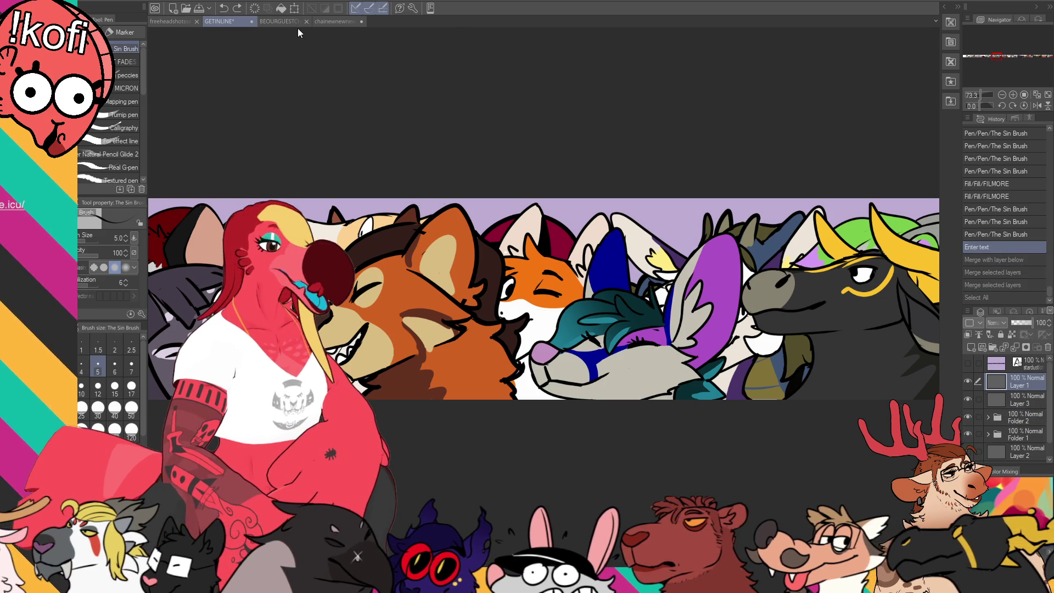
{"action": "key", "text": "ctrl+s"}
- Bring up the chainewnewnewref deer reference document
{"action": "left_click", "coordinate": [282, 22]}
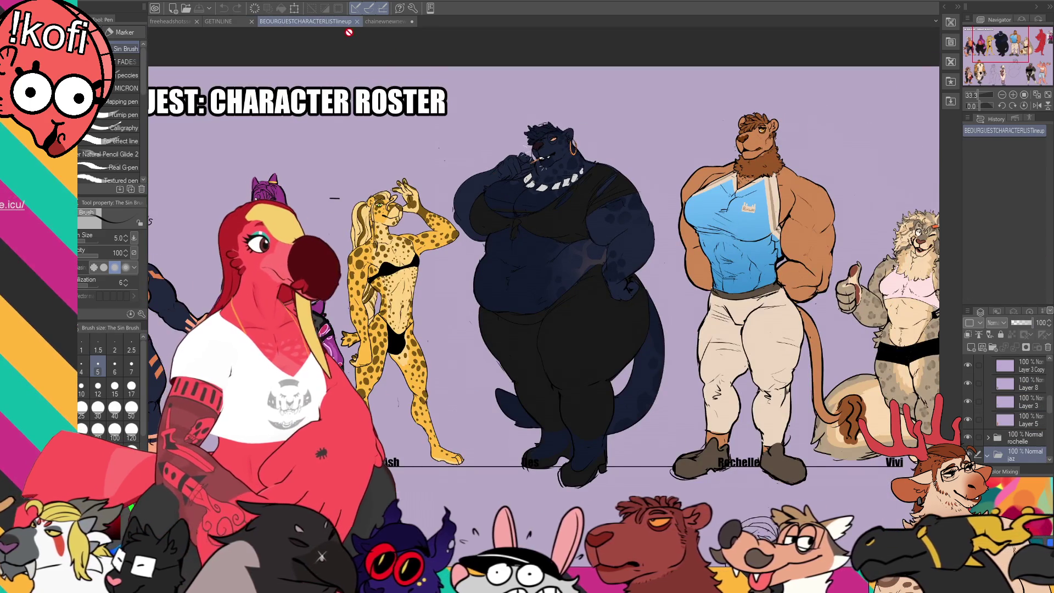
{"action": "left_click", "coordinate": [395, 21]}
{"action": "scroll", "coordinate": [666, 188], "scroll_direction": "up", "scroll_amount": 3}
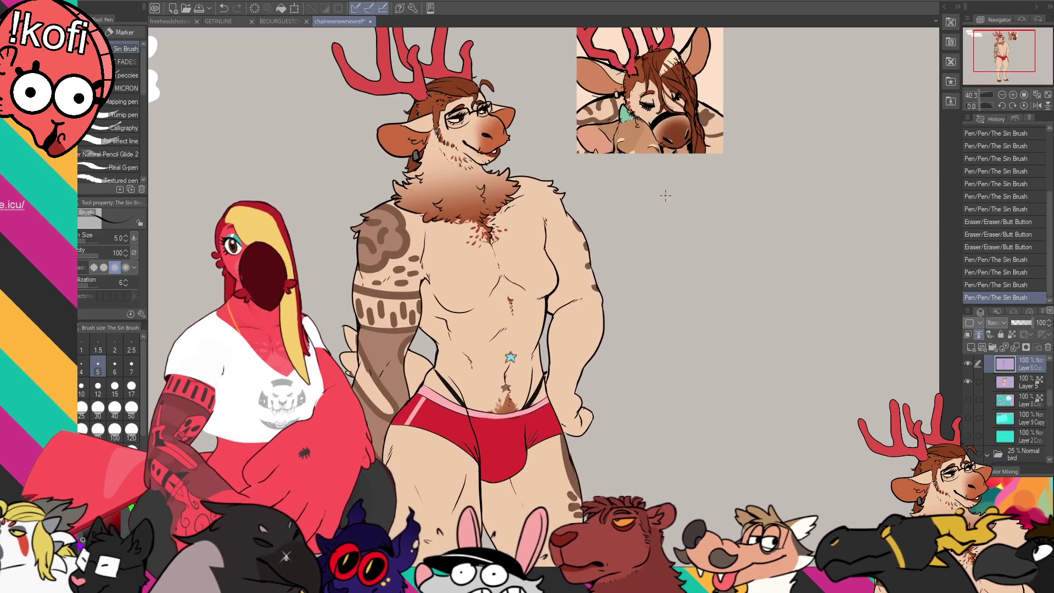
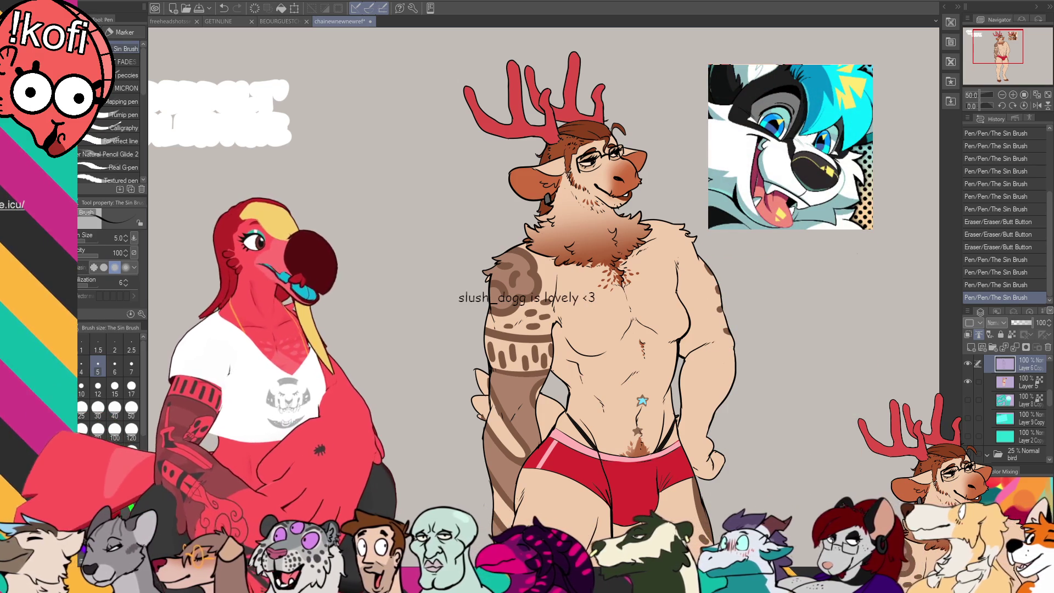
- On the lavender headshot sheet, lasso the tiger head, scale it to about 84%, and move it left
{"action": "left_click", "coordinate": [227, 21]}
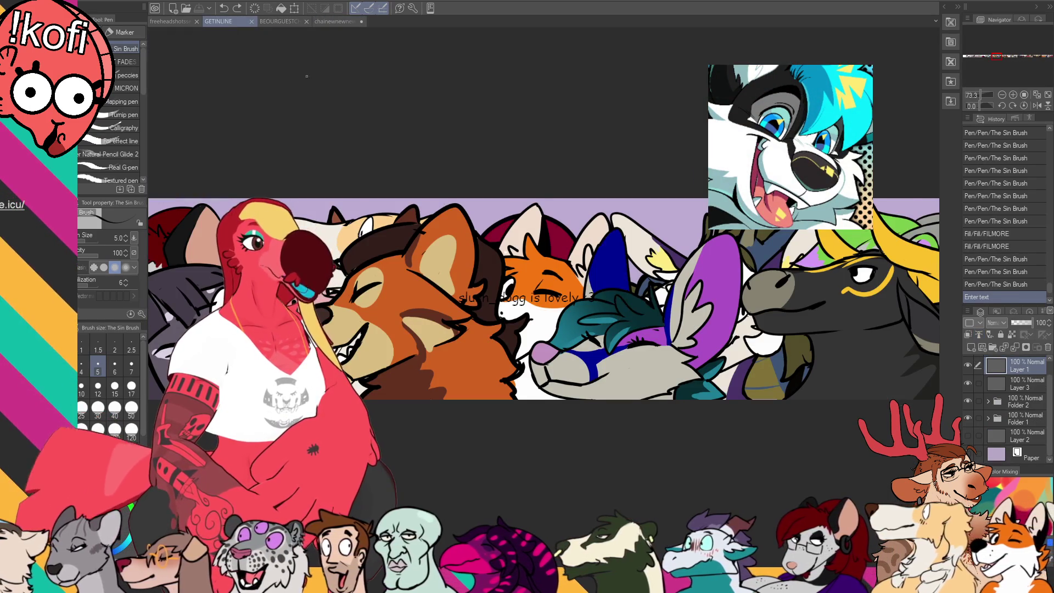
{"action": "left_click", "coordinate": [167, 22]}
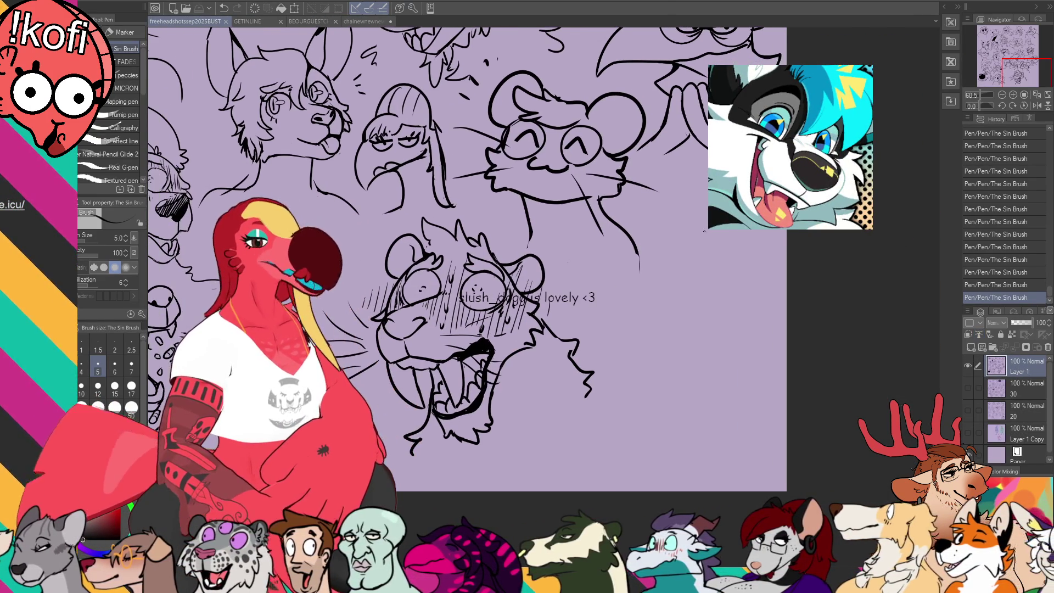
{"action": "key", "text": "m"}
{"action": "mouse_move", "coordinate": [603, 301]}
{"action": "left_mouse_down"}
{"action": "mouse_move", "coordinate": [495, 472]}
{"action": "mouse_move", "coordinate": [373, 236]}
{"action": "mouse_move", "coordinate": [455, 207]}
{"action": "mouse_move", "coordinate": [566, 294]}
{"action": "left_mouse_up"}
{"action": "key", "text": "ctrl+t"}
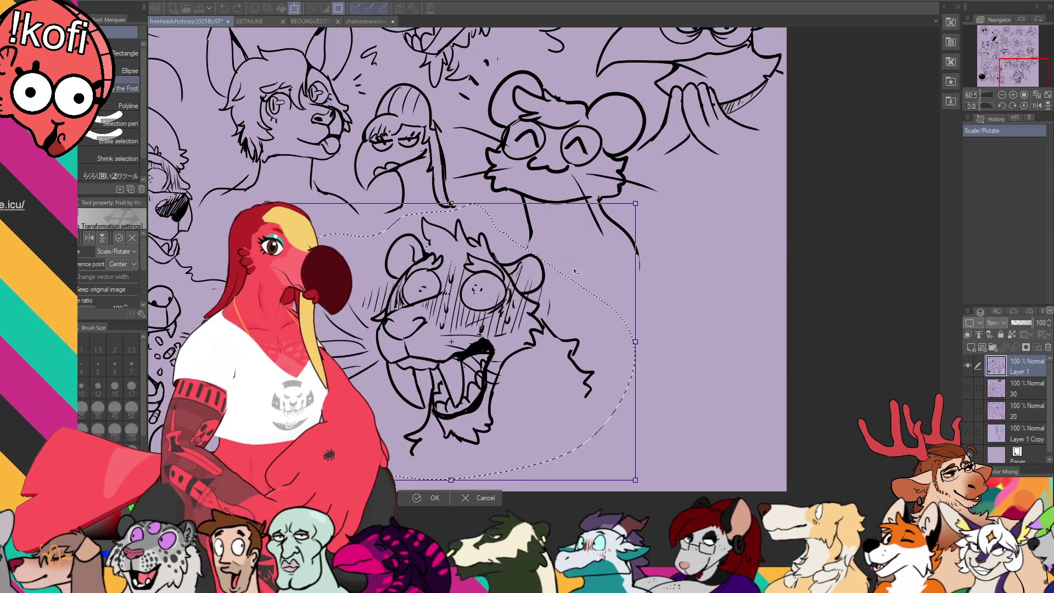
{"action": "left_click_drag", "start_coordinate": [636, 479], "coordinate": [605, 457]}
{"action": "left_click_drag", "start_coordinate": [598, 400], "coordinate": [488, 375]}
{"action": "key", "text": "Return"}
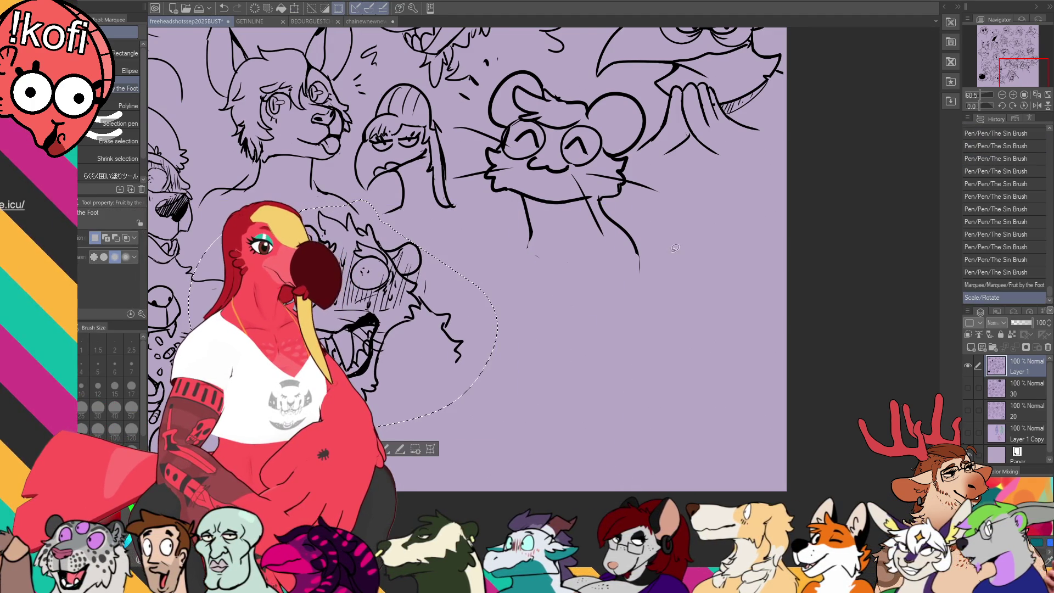
{"action": "key", "text": "ctrl+d"}
- Erase stray line ends below the head and zoom the canvas to 100%
{"action": "key", "text": "e"}
{"action": "mouse_move", "coordinate": [634, 242]}
{"action": "left_mouse_down"}
{"action": "mouse_move", "coordinate": [635, 273]}
{"action": "mouse_move", "coordinate": [530, 252]}
{"action": "left_mouse_up"}
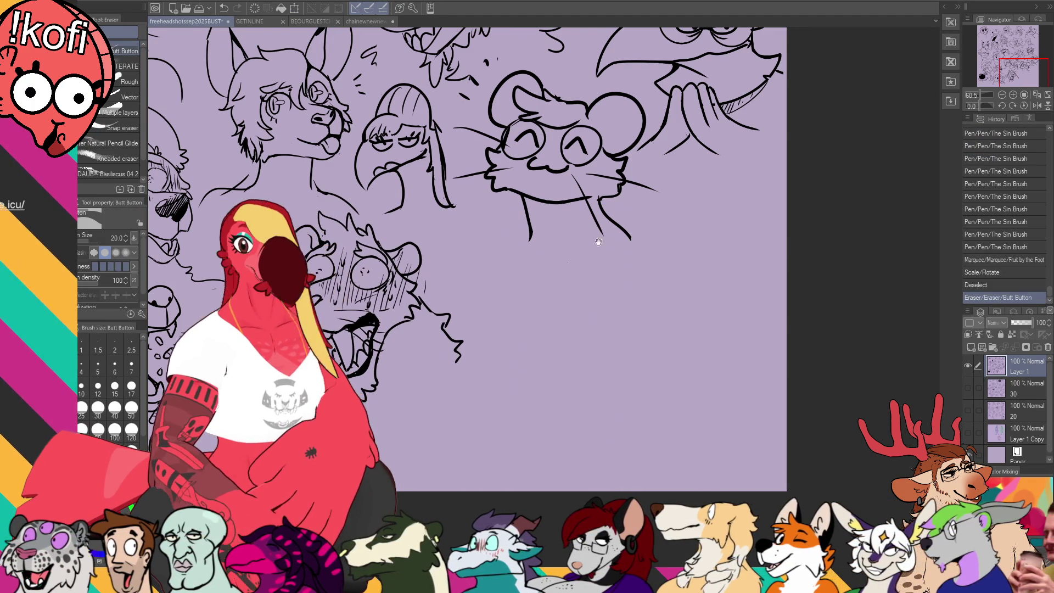
{"action": "scroll", "coordinate": [729, 212], "scroll_direction": "down", "scroll_amount": 1}
{"action": "key", "text": "p"}
{"action": "left_click", "coordinate": [1013, 95]}
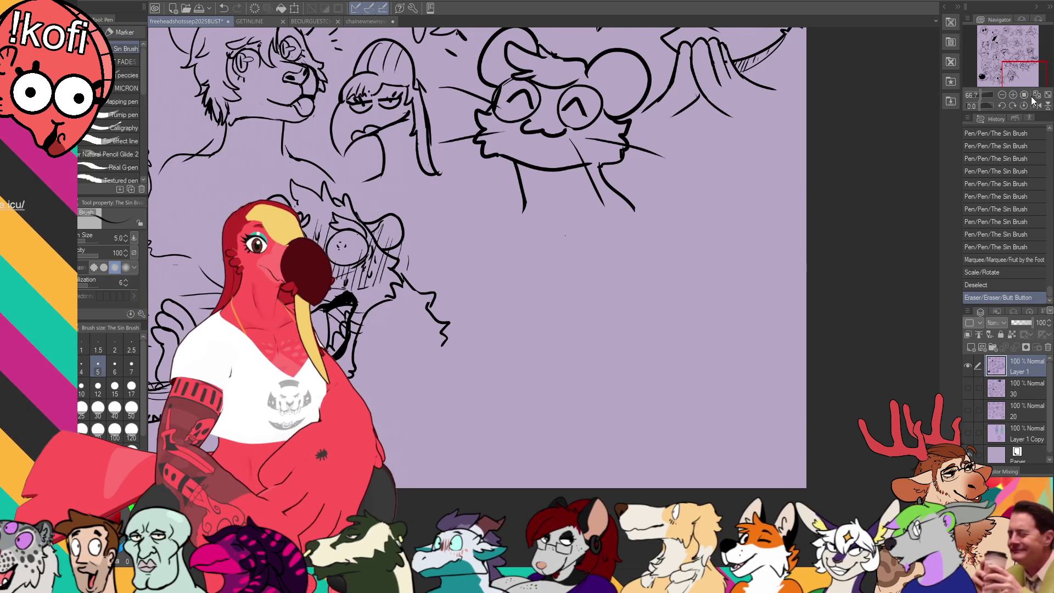
{"action": "left_click", "coordinate": [1025, 94]}
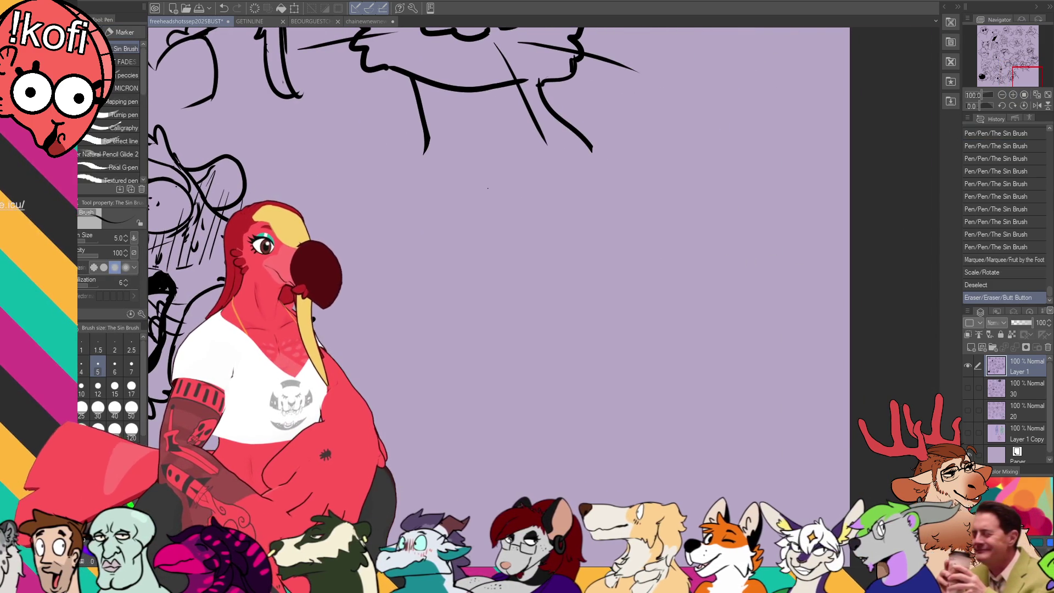
- Draw the curved top of the dog's head and the long floppy ears with a size-10 brush
{"action": "mouse_move", "coordinate": [534, 273]}
{"action": "left_mouse_down"}
{"action": "mouse_move", "coordinate": [541, 396]}
{"action": "mouse_move", "coordinate": [515, 387]}
{"action": "left_mouse_up"}
{"action": "key", "text": "ctrl+z"}
{"action": "key", "text": "ctrl+z"}
{"action": "mouse_move", "coordinate": [505, 352]}
{"action": "left_mouse_down"}
{"action": "mouse_move", "coordinate": [544, 263]}
{"action": "mouse_move", "coordinate": [638, 267]}
{"action": "mouse_move", "coordinate": [655, 294]}
{"action": "left_mouse_up"}
{"action": "key", "text": "bracketright"}
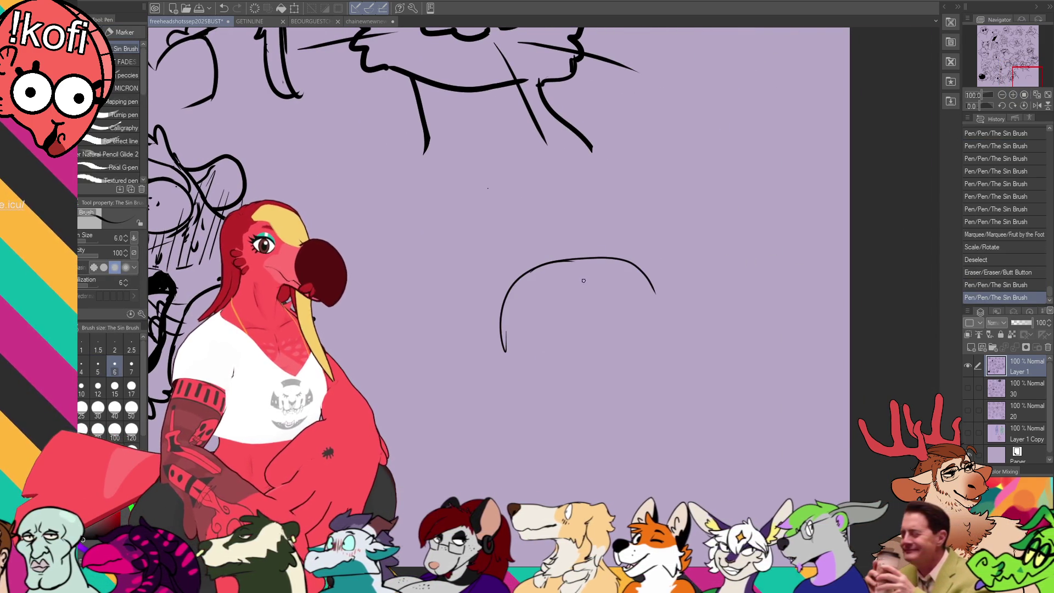
{"action": "left_click_drag", "start_coordinate": [504, 329], "coordinate": [506, 360]}
{"action": "mouse_move", "coordinate": [571, 258]}
{"action": "left_mouse_down"}
{"action": "mouse_move", "coordinate": [659, 256]}
{"action": "mouse_move", "coordinate": [681, 317]}
{"action": "left_mouse_up"}
{"action": "key", "text": "bracketright"}
{"action": "key", "text": "ctrl+z"}
{"action": "left_click_drag", "start_coordinate": [637, 262], "coordinate": [681, 317]}
{"action": "mouse_move", "coordinate": [519, 270]}
{"action": "left_mouse_down"}
{"action": "mouse_move", "coordinate": [395, 365]}
{"action": "mouse_move", "coordinate": [472, 406]}
{"action": "mouse_move", "coordinate": [453, 321]}
{"action": "mouse_move", "coordinate": [516, 394]}
{"action": "left_mouse_up"}
{"action": "key", "text": "ctrl+z"}
{"action": "mouse_move", "coordinate": [653, 266]}
{"action": "left_mouse_down"}
{"action": "mouse_move", "coordinate": [765, 345]}
{"action": "mouse_move", "coordinate": [783, 374]}
{"action": "mouse_move", "coordinate": [730, 391]}
{"action": "left_mouse_up"}
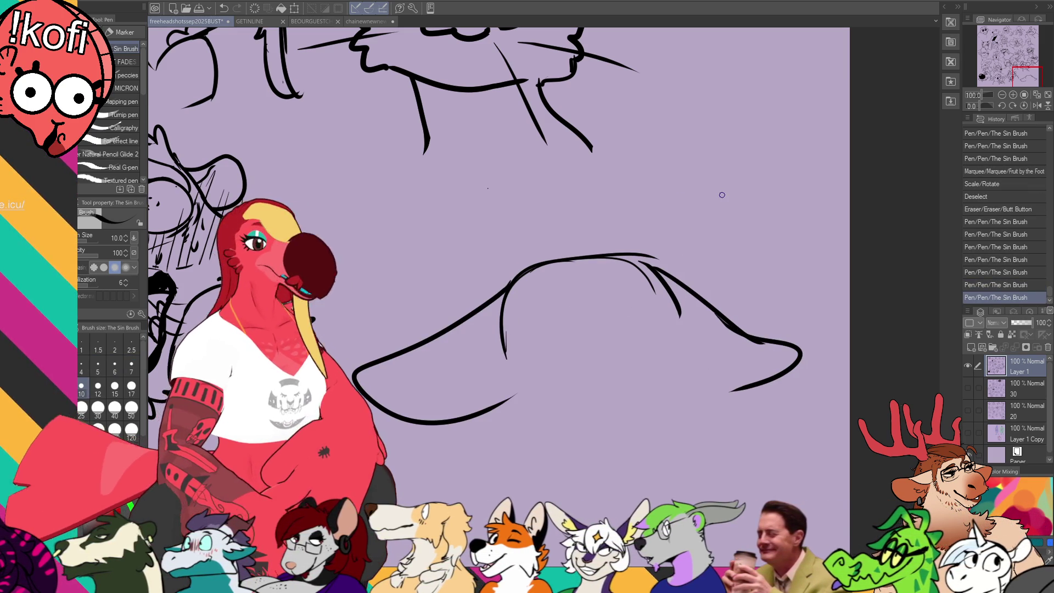
{"action": "mouse_move", "coordinate": [687, 275]}
{"action": "left_mouse_down"}
{"action": "mouse_move", "coordinate": [703, 224]}
{"action": "mouse_move", "coordinate": [704, 271]}
{"action": "mouse_move", "coordinate": [633, 229]}
{"action": "left_mouse_up"}
- Erase stray marks, redraw the head's inner line, and try out the left side of the face
{"action": "key", "text": "e"}
{"action": "left_click_drag", "start_coordinate": [519, 307], "coordinate": [524, 299]}
{"action": "key", "text": "p"}
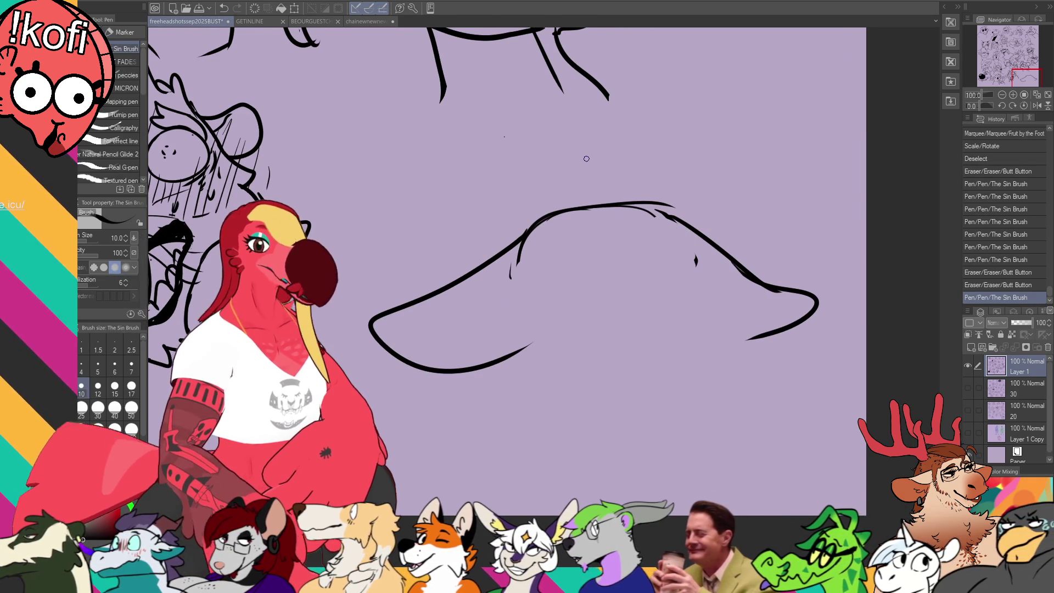
{"action": "left_click_drag", "start_coordinate": [598, 153], "coordinate": [608, 128]}
{"action": "key", "text": "e"}
{"action": "left_click_drag", "start_coordinate": [703, 227], "coordinate": [708, 239]}
{"action": "key", "text": "p"}
{"action": "mouse_move", "coordinate": [528, 233]}
{"action": "left_mouse_down"}
{"action": "mouse_move", "coordinate": [510, 368]}
{"action": "mouse_move", "coordinate": [546, 360]}
{"action": "mouse_move", "coordinate": [560, 387]}
{"action": "left_mouse_up"}
{"action": "key", "text": "ctrl+z"}
{"action": "mouse_move", "coordinate": [734, 240]}
{"action": "left_mouse_down"}
{"action": "mouse_move", "coordinate": [743, 283]}
{"action": "mouse_move", "coordinate": [714, 361]}
{"action": "left_mouse_up"}
{"action": "key", "text": "ctrl+z"}
{"action": "mouse_move", "coordinate": [548, 273]}
{"action": "left_mouse_down"}
{"action": "mouse_move", "coordinate": [618, 240]}
{"action": "mouse_move", "coordinate": [541, 283]}
{"action": "left_mouse_up"}
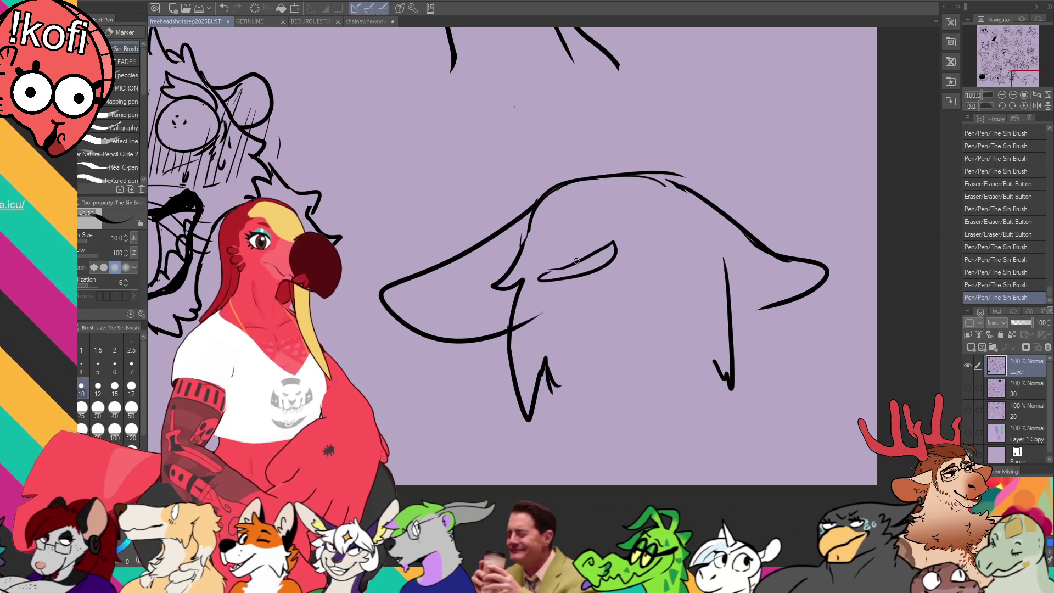
{"action": "key", "text": "ctrl+z"}
{"action": "key", "text": "ctrl+z"}
- Draw the left eye outline and erase the excess inner lines of the face
{"action": "mouse_move", "coordinate": [604, 231]}
{"action": "left_mouse_down"}
{"action": "mouse_move", "coordinate": [593, 259]}
{"action": "mouse_move", "coordinate": [614, 236]}
{"action": "left_mouse_up"}
{"action": "left_click_drag", "start_coordinate": [708, 238], "coordinate": [662, 250]}
{"action": "key", "text": "ctrl+z"}
{"action": "key", "text": "e"}
{"action": "key", "text": "ctrl+z"}
{"action": "mouse_move", "coordinate": [595, 237]}
{"action": "left_mouse_down"}
{"action": "mouse_move", "coordinate": [588, 264]}
{"action": "mouse_move", "coordinate": [607, 237]}
{"action": "mouse_move", "coordinate": [704, 264]}
{"action": "left_mouse_up"}
{"action": "key", "text": "p"}
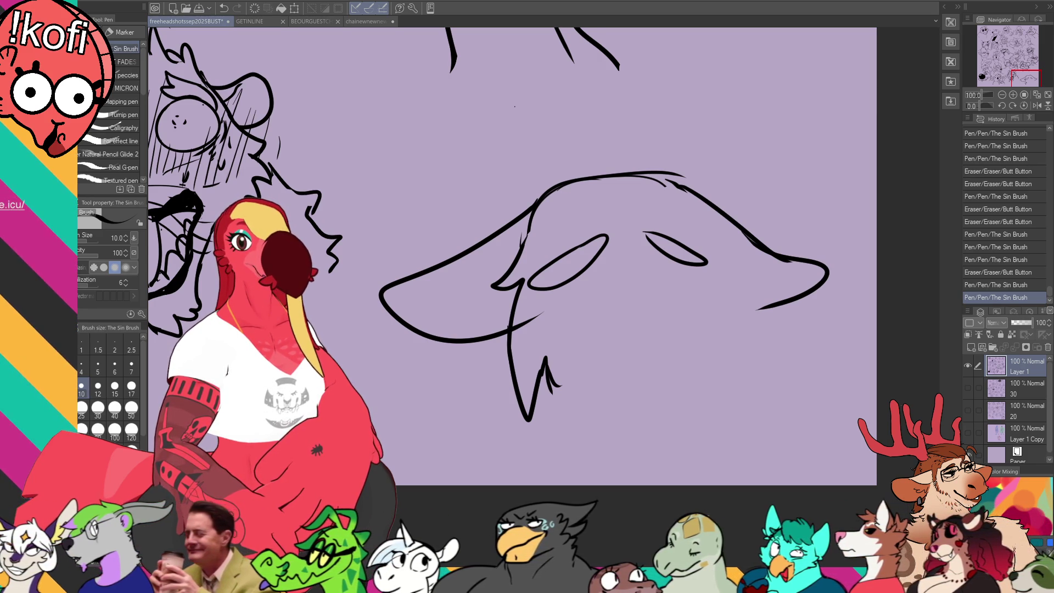
- Draw the right eye oval, heavy lids in both eyes, and the lower lid under the right eye
{"action": "mouse_move", "coordinate": [709, 269]}
{"action": "left_mouse_down"}
{"action": "mouse_move", "coordinate": [637, 231]}
{"action": "mouse_move", "coordinate": [709, 268]}
{"action": "left_mouse_up"}
{"action": "key", "text": "ctrl+z"}
{"action": "left_click_drag", "start_coordinate": [659, 226], "coordinate": [686, 264]}
{"action": "left_click_drag", "start_coordinate": [556, 269], "coordinate": [581, 253]}
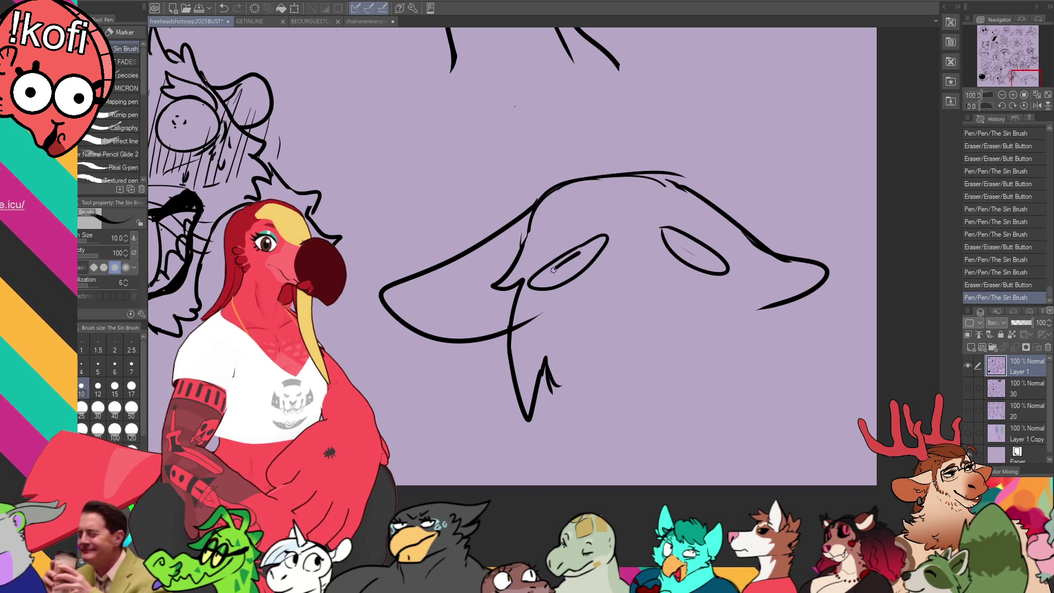
{"action": "left_click_drag", "start_coordinate": [671, 231], "coordinate": [729, 273]}
{"action": "left_click_drag", "start_coordinate": [717, 277], "coordinate": [744, 359]}
- Sketch the cheek lines, nose marks, mouth curve, and a chin line below the mouth
{"action": "left_click_drag", "start_coordinate": [745, 367], "coordinate": [742, 387]}
{"action": "mouse_move", "coordinate": [605, 339]}
{"action": "left_mouse_down"}
{"action": "mouse_move", "coordinate": [608, 363]}
{"action": "mouse_move", "coordinate": [691, 373]}
{"action": "left_mouse_up"}
{"action": "mouse_move", "coordinate": [709, 325]}
{"action": "left_mouse_down"}
{"action": "mouse_move", "coordinate": [716, 359]}
{"action": "mouse_move", "coordinate": [693, 371]}
{"action": "mouse_move", "coordinate": [741, 366]}
{"action": "left_mouse_up"}
{"action": "left_click_drag", "start_coordinate": [626, 362], "coordinate": [655, 414]}
{"action": "key", "text": "ctrl+z"}
{"action": "mouse_move", "coordinate": [636, 366]}
{"action": "left_mouse_down"}
{"action": "mouse_move", "coordinate": [613, 359]}
{"action": "mouse_move", "coordinate": [631, 423]}
{"action": "mouse_move", "coordinate": [667, 387]}
{"action": "mouse_move", "coordinate": [675, 435]}
{"action": "left_mouse_up"}
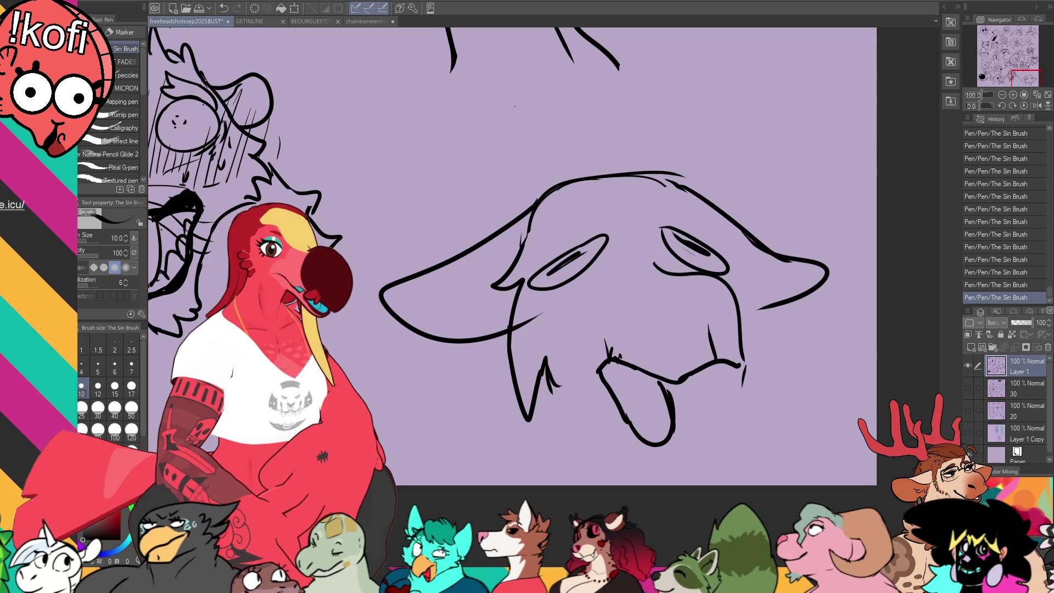
- Erase the left ear's lower line and old jaw line, then redraw the jaw down from the ear
{"action": "key", "text": "e"}
{"action": "left_click_drag", "start_coordinate": [513, 329], "coordinate": [589, 287]}
{"action": "mouse_move", "coordinate": [538, 395]}
{"action": "left_mouse_down"}
{"action": "mouse_move", "coordinate": [514, 285]}
{"action": "mouse_move", "coordinate": [529, 434]}
{"action": "left_mouse_up"}
{"action": "key", "text": "p"}
{"action": "left_click_drag", "start_coordinate": [538, 368], "coordinate": [529, 440]}
{"action": "key", "text": "e"}
{"action": "key", "text": "p"}
{"action": "mouse_move", "coordinate": [551, 332]}
{"action": "left_mouse_down"}
{"action": "mouse_move", "coordinate": [529, 416]}
{"action": "mouse_move", "coordinate": [552, 380]}
{"action": "mouse_move", "coordinate": [544, 343]}
{"action": "mouse_move", "coordinate": [571, 431]}
{"action": "left_mouse_up"}
- Try a new lower-jaw curve, undo it, then erase the small mark below the eye
{"action": "key", "text": "e"}
{"action": "key", "text": "p"}
{"action": "key", "text": "ctrl+z"}
{"action": "mouse_move", "coordinate": [541, 365]}
{"action": "left_mouse_down"}
{"action": "mouse_move", "coordinate": [572, 419]}
{"action": "mouse_move", "coordinate": [576, 406]}
{"action": "mouse_move", "coordinate": [557, 431]}
{"action": "left_mouse_up"}
{"action": "key", "text": "ctrl+z"}
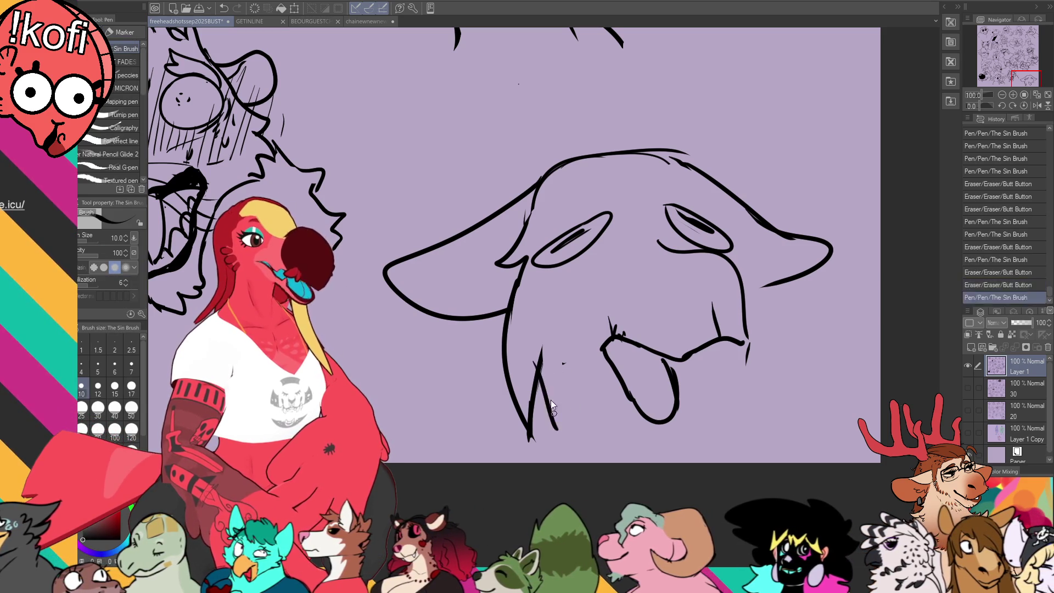
{"action": "key", "text": "ctrl+z"}
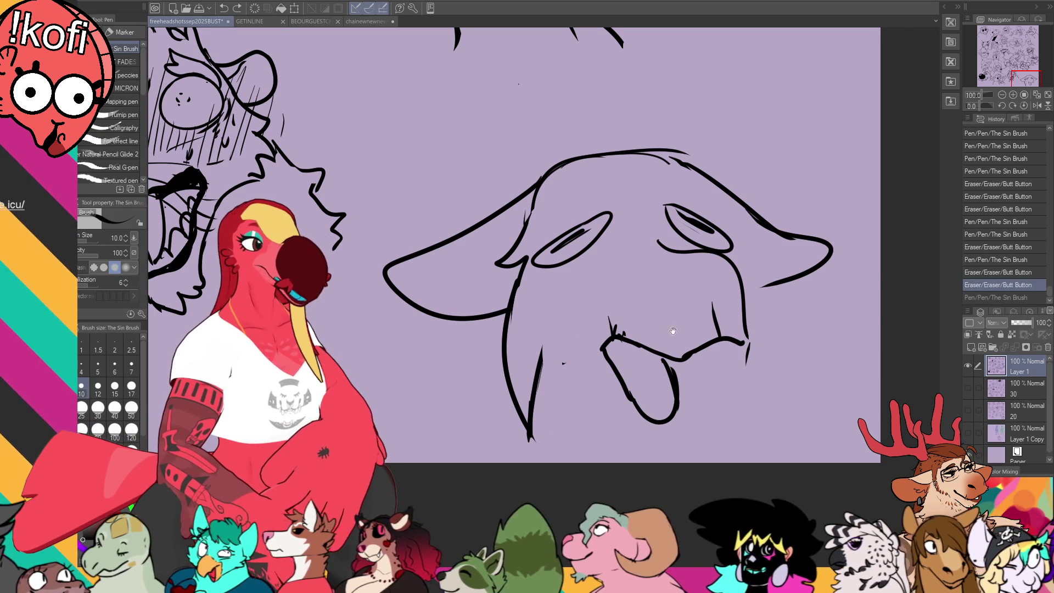
{"action": "left_click_drag", "start_coordinate": [594, 279], "coordinate": [617, 225]}
{"action": "key", "text": "e"}
{"action": "left_click_drag", "start_coordinate": [586, 320], "coordinate": [566, 295]}
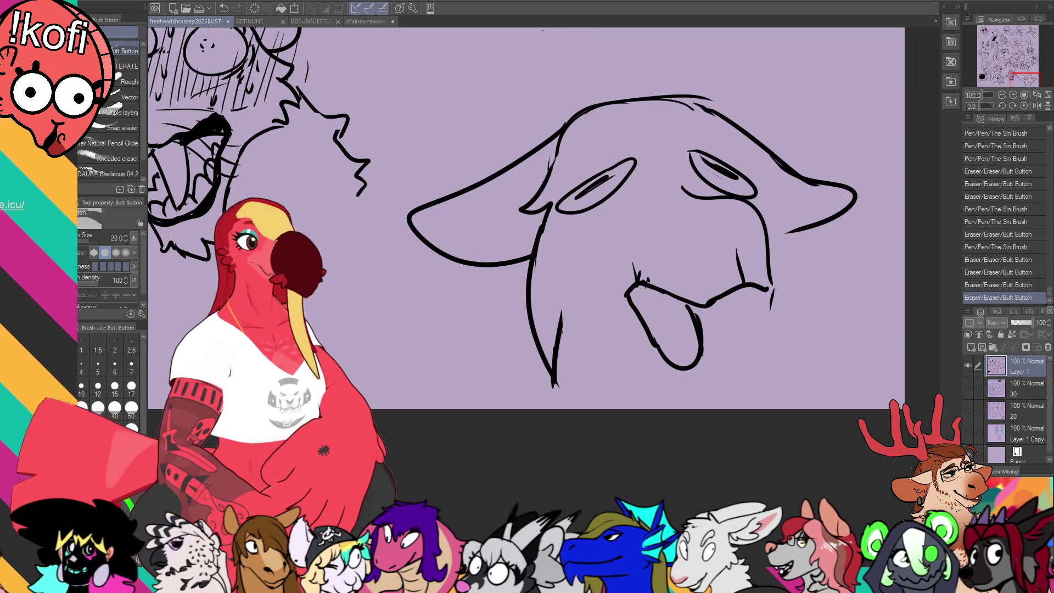
{"action": "left_click", "coordinate": [861, 354]}
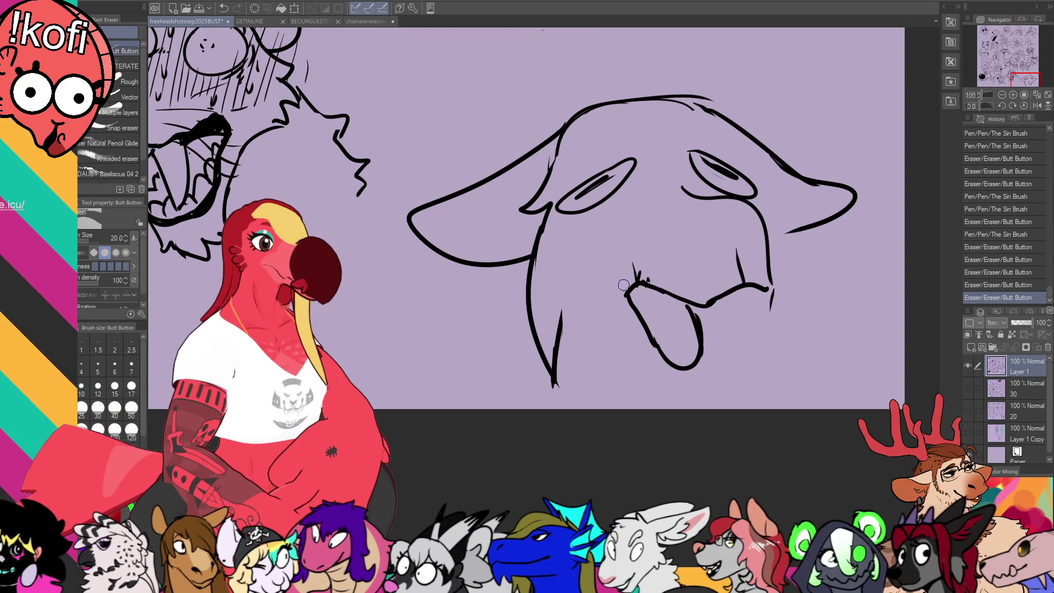
- Thicken the line at the tongue's mouth corner and clean up the stray mark nearby
{"action": "key", "text": "p"}
{"action": "mouse_move", "coordinate": [649, 273]}
{"action": "left_mouse_down"}
{"action": "mouse_move", "coordinate": [633, 265]}
{"action": "mouse_move", "coordinate": [621, 303]}
{"action": "mouse_move", "coordinate": [631, 294]}
{"action": "left_mouse_up"}
{"action": "mouse_move", "coordinate": [619, 302]}
{"action": "left_mouse_down"}
{"action": "mouse_move", "coordinate": [654, 278]}
{"action": "mouse_move", "coordinate": [703, 315]}
{"action": "mouse_move", "coordinate": [704, 297]}
{"action": "mouse_move", "coordinate": [704, 312]}
{"action": "mouse_move", "coordinate": [747, 282]}
{"action": "mouse_move", "coordinate": [766, 300]}
{"action": "mouse_move", "coordinate": [767, 275]}
{"action": "left_mouse_up"}
{"action": "key", "text": "e"}
{"action": "scroll", "coordinate": [738, 241], "scroll_direction": "down", "scroll_amount": 1}
{"action": "key", "text": "ctrl+z"}
{"action": "key", "text": "ctrl+z"}
{"action": "key", "text": "ctrl+z"}
{"action": "key", "text": "ctrl+z"}
{"action": "key", "text": "ctrl+z"}
{"action": "key", "text": "ctrl+z"}
{"action": "key", "text": "e"}
{"action": "key", "text": "p"}
{"action": "key", "text": "ctrl+z"}
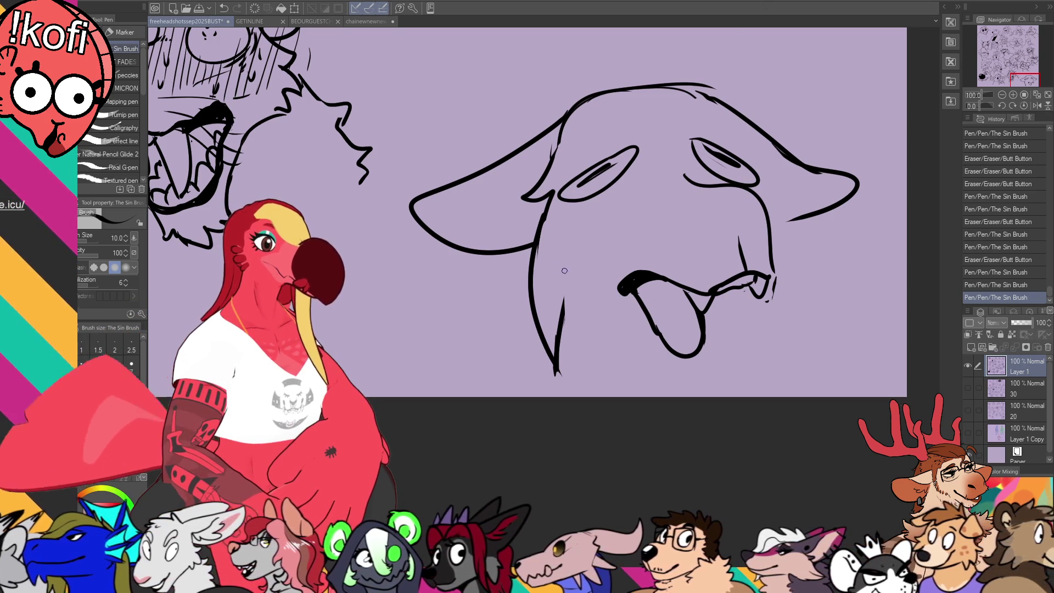
{"action": "key", "text": "e"}
- Lasso the dog's left ear, nudge it slightly left, and deselect
{"action": "key", "text": "m"}
{"action": "mouse_move", "coordinate": [593, 113]}
{"action": "left_mouse_down"}
{"action": "mouse_move", "coordinate": [384, 230]}
{"action": "mouse_move", "coordinate": [582, 316]}
{"action": "mouse_move", "coordinate": [590, 118]}
{"action": "left_mouse_up"}
{"action": "key", "text": "k"}
{"action": "left_click_drag", "start_coordinate": [581, 313], "coordinate": [570, 315]}
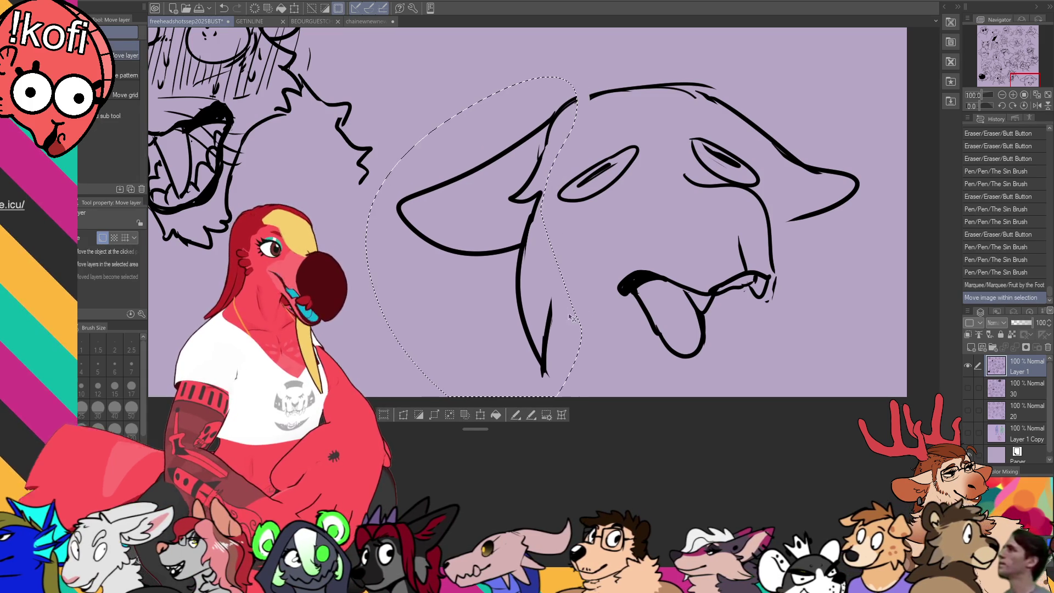
{"action": "key", "text": "ctrl+d"}
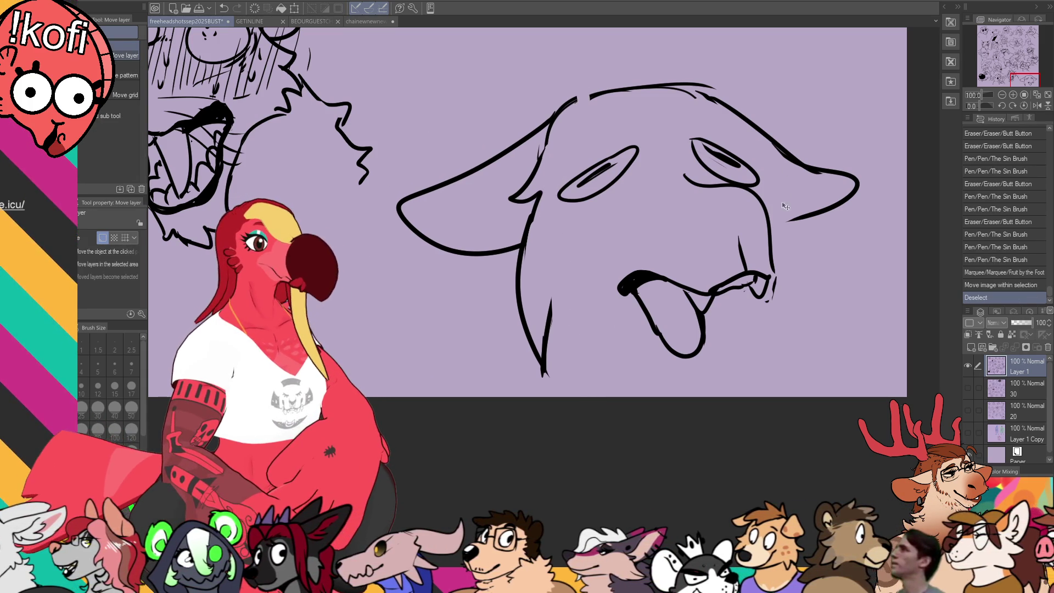
- Add strokes around the right eye and cheek, a V-shaped fur tuft, and trial jaw curves
{"action": "key", "text": "p"}
{"action": "mouse_move", "coordinate": [699, 207]}
{"action": "left_mouse_down"}
{"action": "mouse_move", "coordinate": [769, 212]}
{"action": "mouse_move", "coordinate": [738, 241]}
{"action": "mouse_move", "coordinate": [748, 247]}
{"action": "mouse_move", "coordinate": [712, 195]}
{"action": "mouse_move", "coordinate": [751, 207]}
{"action": "mouse_move", "coordinate": [705, 205]}
{"action": "left_mouse_up"}
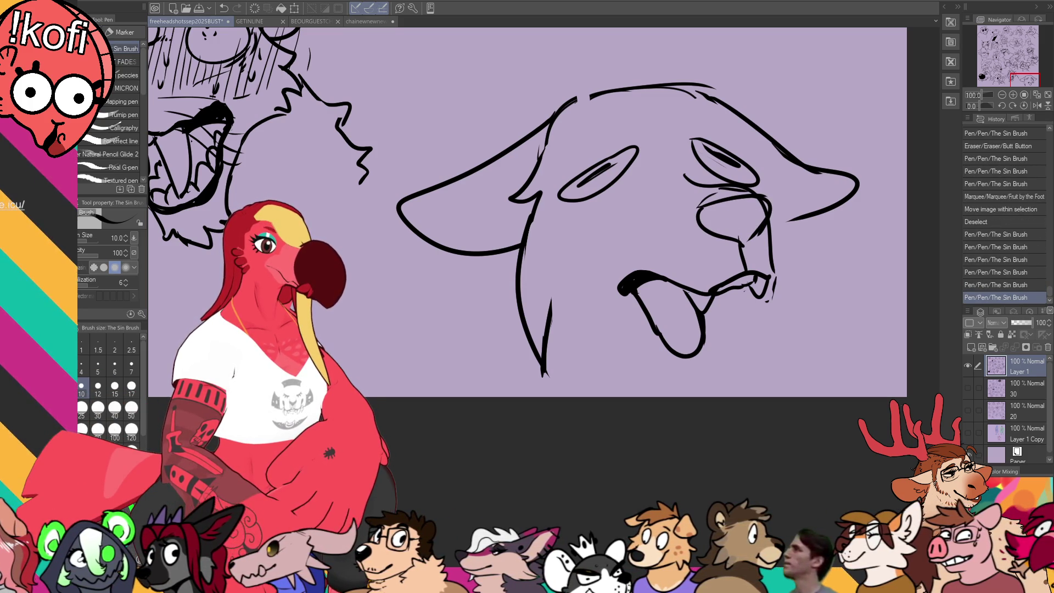
{"action": "left_click_drag", "start_coordinate": [552, 329], "coordinate": [600, 337]}
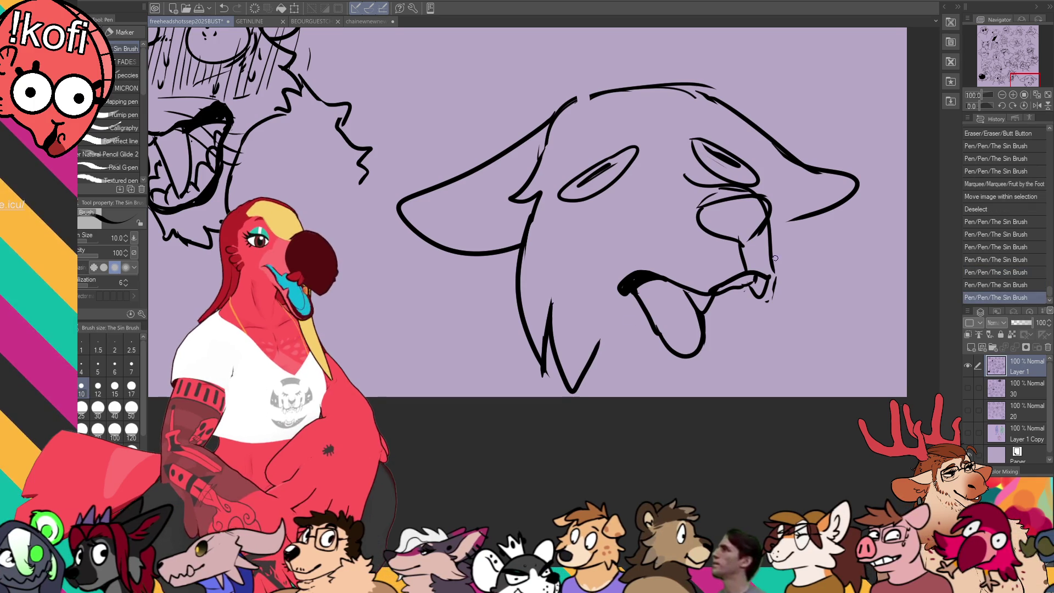
{"action": "scroll", "coordinate": [777, 256], "scroll_direction": "down", "scroll_amount": 1}
{"action": "left_click_drag", "start_coordinate": [610, 334], "coordinate": [681, 377]}
{"action": "key", "text": "ctrl+z"}
{"action": "mouse_move", "coordinate": [604, 329]}
{"action": "left_mouse_down"}
{"action": "mouse_move", "coordinate": [675, 378]}
{"action": "mouse_move", "coordinate": [713, 346]}
{"action": "mouse_move", "coordinate": [706, 324]}
{"action": "mouse_move", "coordinate": [713, 346]}
{"action": "left_mouse_up"}
{"action": "key", "text": "ctrl+z"}
- Redraw the lower-jaw lines and erase part of the chin and tongue lines
{"action": "scroll", "coordinate": [706, 347], "scroll_direction": "down", "scroll_amount": 2}
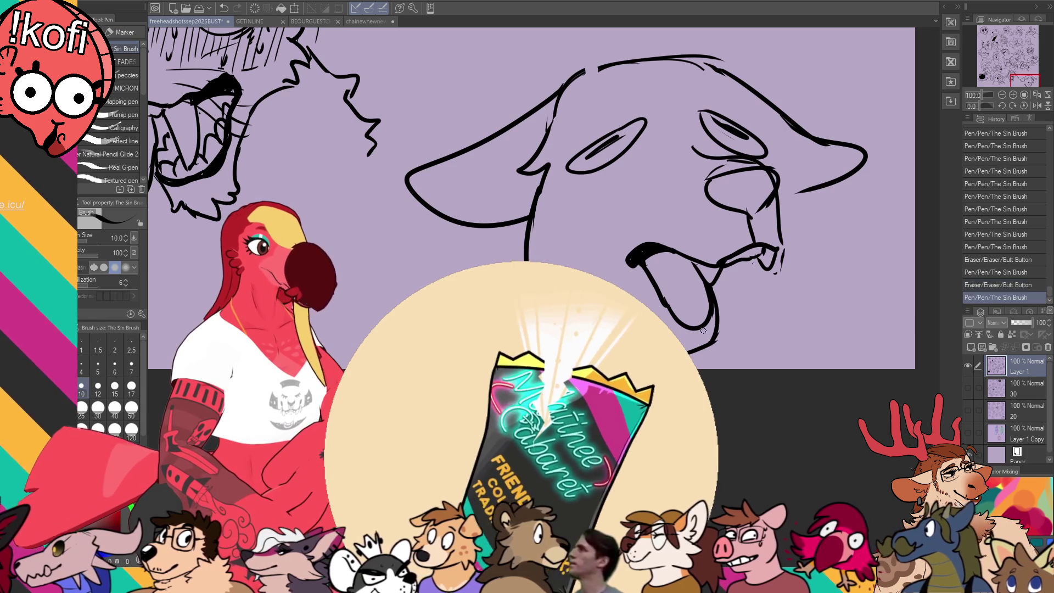
{"action": "scroll", "coordinate": [703, 308], "scroll_direction": "down", "scroll_amount": 1}
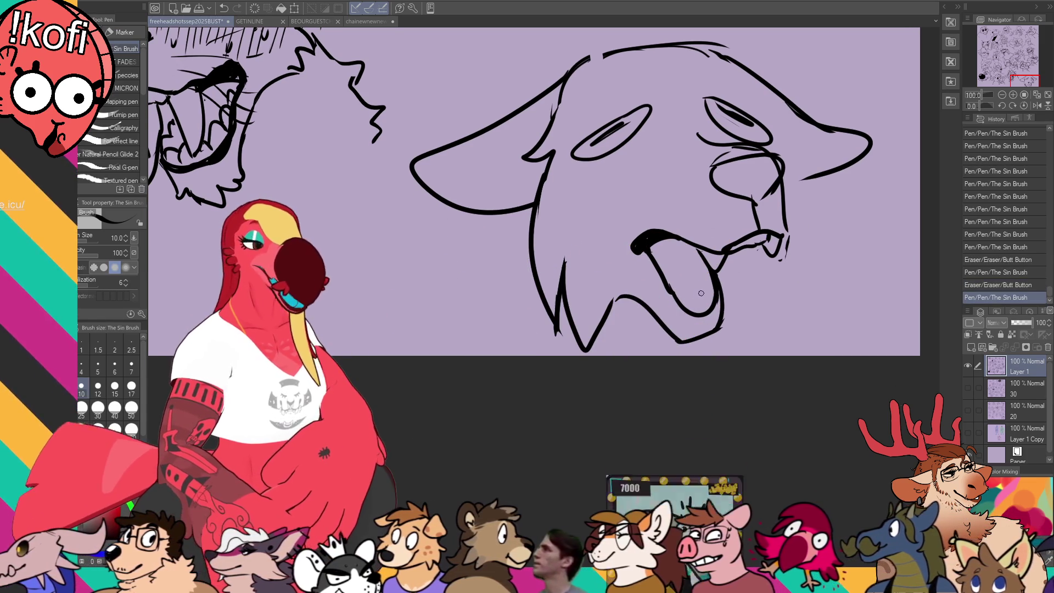
{"action": "left_click_drag", "start_coordinate": [703, 292], "coordinate": [713, 332]}
{"action": "mouse_move", "coordinate": [753, 239]}
{"action": "left_mouse_down"}
{"action": "mouse_move", "coordinate": [782, 253]}
{"action": "mouse_move", "coordinate": [758, 253]}
{"action": "left_mouse_up"}
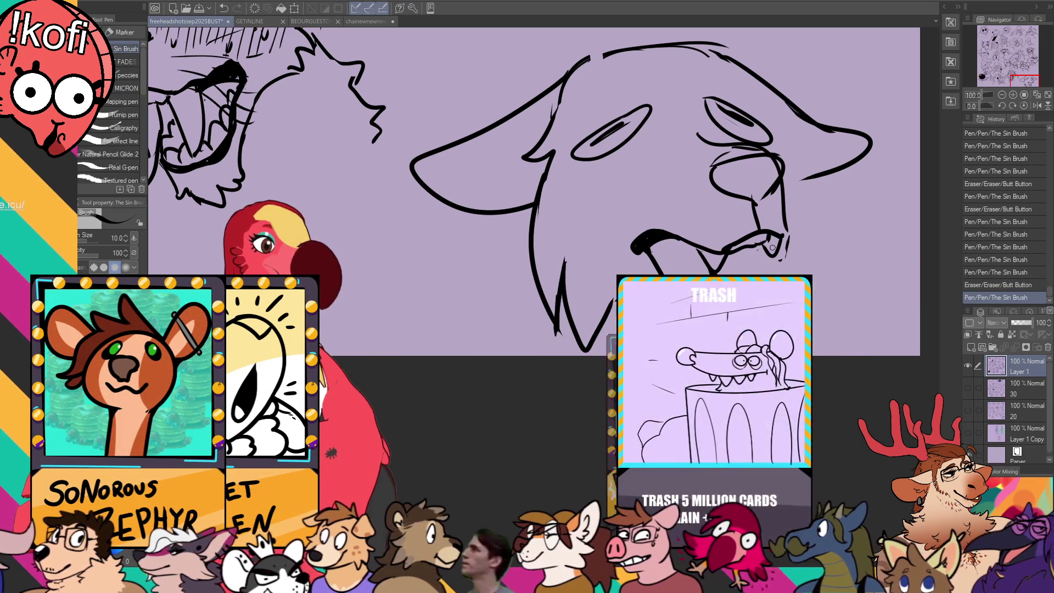
{"action": "scroll", "coordinate": [758, 254], "scroll_direction": "up", "scroll_amount": 2}
{"action": "scroll", "coordinate": [709, 351], "scroll_direction": "down", "scroll_amount": 1}
{"action": "key", "text": "e"}
{"action": "mouse_move", "coordinate": [699, 329]}
{"action": "left_mouse_down"}
{"action": "mouse_move", "coordinate": [711, 345]}
{"action": "mouse_move", "coordinate": [716, 307]}
{"action": "mouse_move", "coordinate": [708, 352]}
{"action": "left_mouse_up"}
{"action": "key", "text": "p"}
{"action": "key", "text": "e"}
{"action": "key", "text": "p"}
{"action": "key", "text": "e"}
{"action": "key", "text": "p"}
- Draw two drool drips under the chin, erase the cheek line beside the muzzle, and try a new cheek stroke
{"action": "left_click_drag", "start_coordinate": [551, 356], "coordinate": [559, 332]}
{"action": "mouse_move", "coordinate": [459, 248]}
{"action": "left_mouse_down"}
{"action": "mouse_move", "coordinate": [467, 228]}
{"action": "mouse_move", "coordinate": [484, 229]}
{"action": "left_mouse_up"}
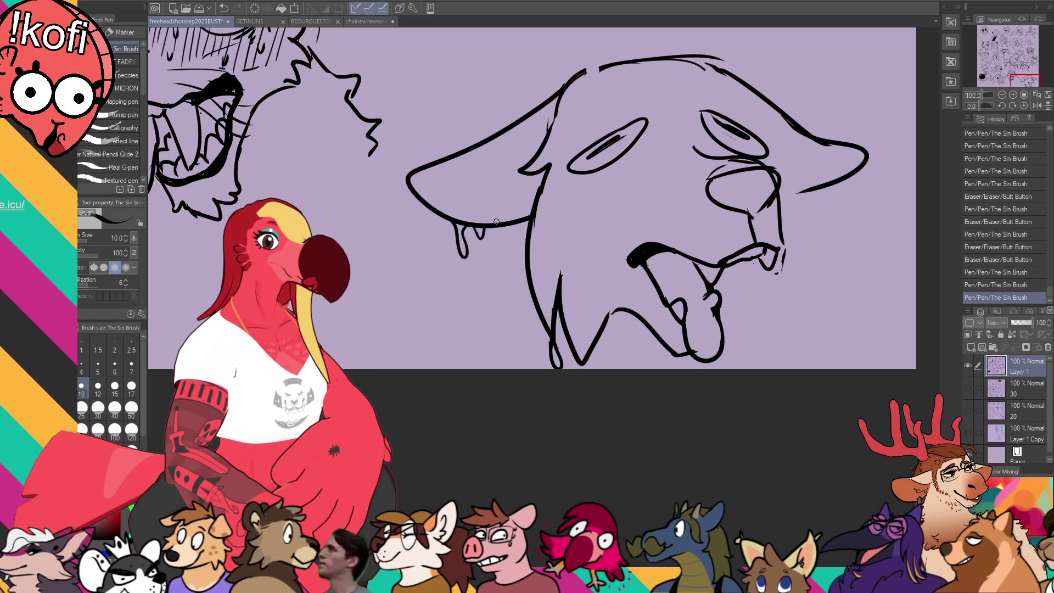
{"action": "key", "text": "e"}
{"action": "mouse_move", "coordinate": [799, 195]}
{"action": "left_mouse_down"}
{"action": "mouse_move", "coordinate": [859, 160]}
{"action": "mouse_move", "coordinate": [766, 211]}
{"action": "mouse_move", "coordinate": [818, 196]}
{"action": "mouse_move", "coordinate": [849, 165]}
{"action": "mouse_move", "coordinate": [788, 217]}
{"action": "left_mouse_up"}
{"action": "key", "text": "p"}
{"action": "key", "text": "e"}
{"action": "key", "text": "p"}
{"action": "key", "text": "e"}
{"action": "key", "text": "p"}
{"action": "key", "text": "ctrl+z"}
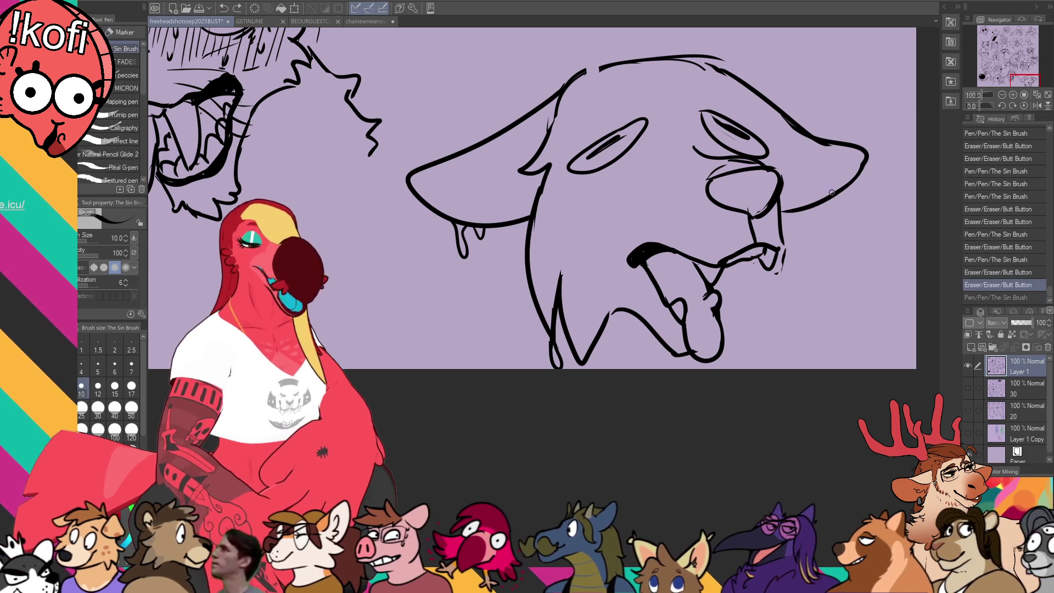
{"action": "left_click_drag", "start_coordinate": [768, 141], "coordinate": [771, 191]}
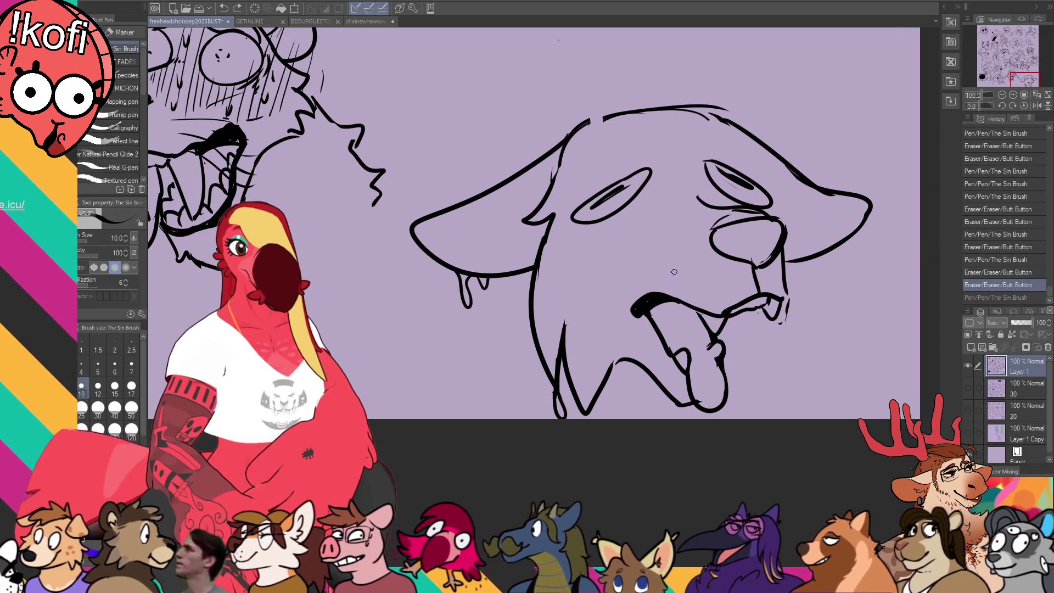
{"action": "left_click_drag", "start_coordinate": [634, 319], "coordinate": [630, 327]}
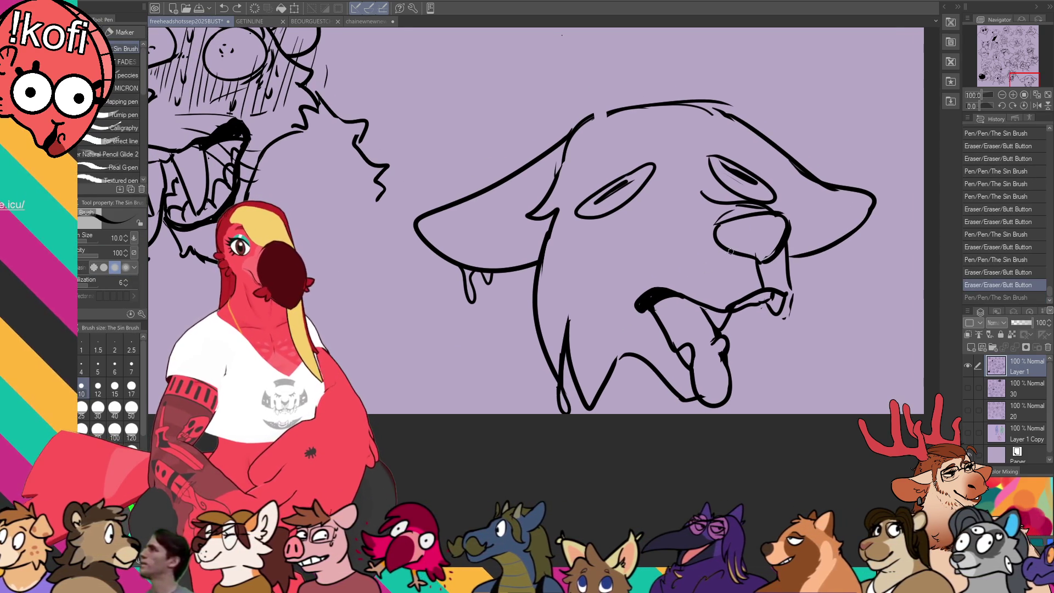
{"action": "left_click_drag", "start_coordinate": [774, 266], "coordinate": [779, 215]}
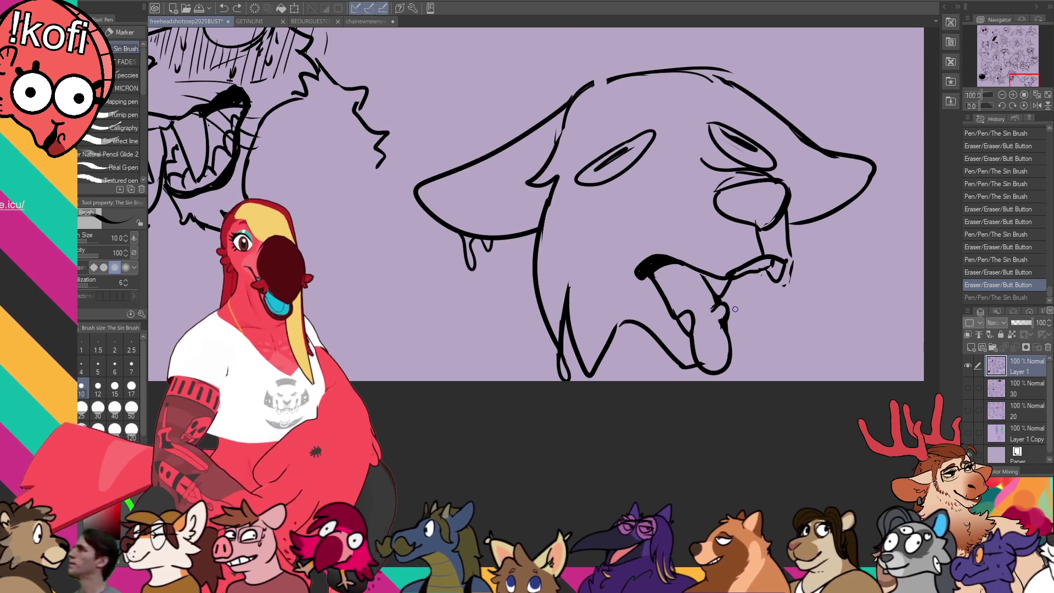
- Lasso the dog's head and move it slightly down and right
{"action": "key", "text": "m"}
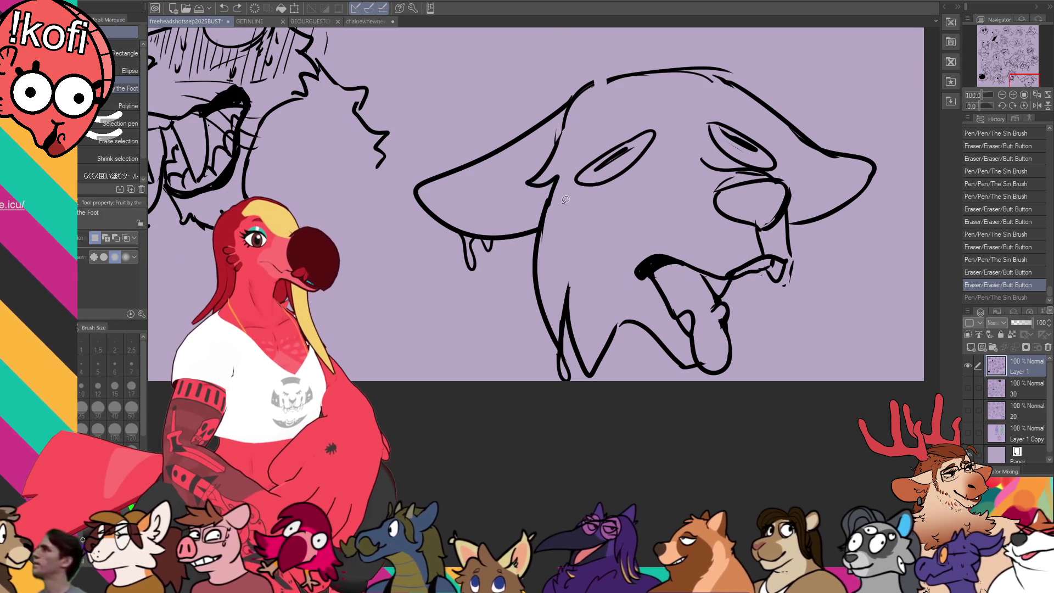
{"action": "mouse_move", "coordinate": [604, 66]}
{"action": "left_mouse_down"}
{"action": "mouse_move", "coordinate": [375, 270]}
{"action": "mouse_move", "coordinate": [648, 396]}
{"action": "mouse_move", "coordinate": [658, 391]}
{"action": "left_mouse_up"}
{"action": "mouse_move", "coordinate": [879, 327]}
{"action": "left_mouse_down"}
{"action": "mouse_move", "coordinate": [575, 426]}
{"action": "mouse_move", "coordinate": [494, 82]}
{"action": "left_mouse_up"}
{"action": "key", "text": "k"}
{"action": "mouse_move", "coordinate": [770, 236]}
{"action": "left_mouse_down"}
{"action": "mouse_move", "coordinate": [805, 288]}
{"action": "mouse_move", "coordinate": [799, 266]}
{"action": "left_mouse_up"}
{"action": "key", "text": "ctrl+d"}
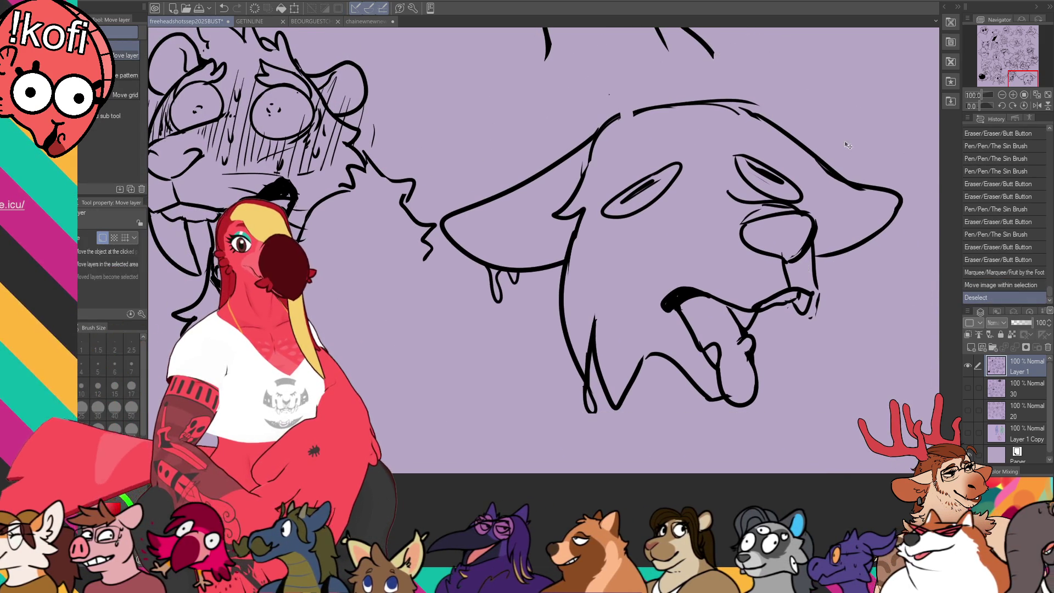
{"action": "left_click_drag", "start_coordinate": [797, 168], "coordinate": [840, 173]}
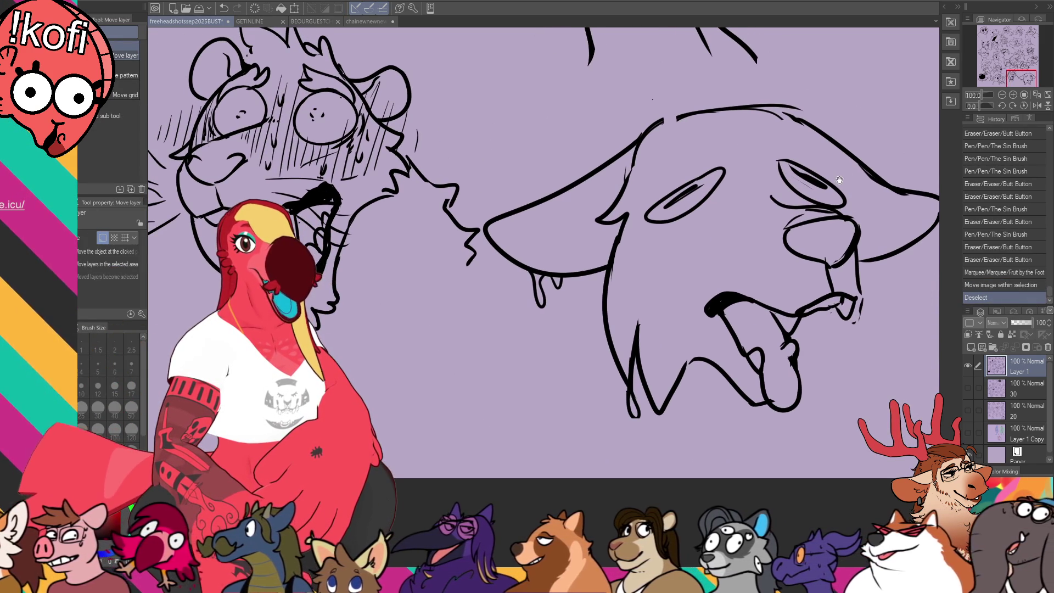
- Reselect the dog's head with a new lasso and nudge it further right
{"action": "key", "text": "m"}
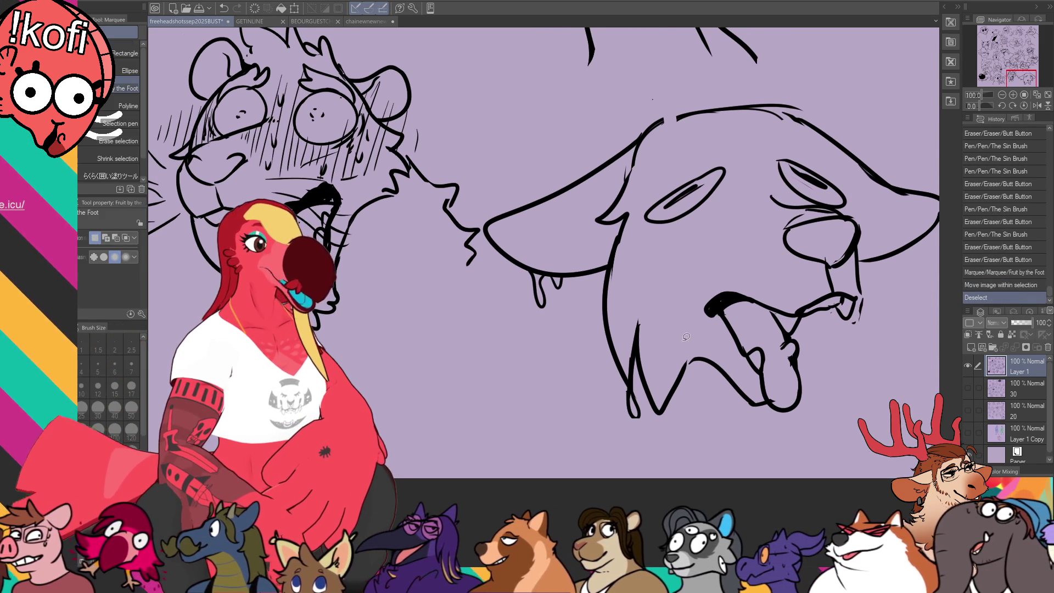
{"action": "mouse_move", "coordinate": [697, 347]}
{"action": "left_mouse_down"}
{"action": "mouse_move", "coordinate": [566, 425]}
{"action": "mouse_move", "coordinate": [486, 244]}
{"action": "mouse_move", "coordinate": [560, 222]}
{"action": "left_mouse_up"}
{"action": "key", "text": "ctrl+z"}
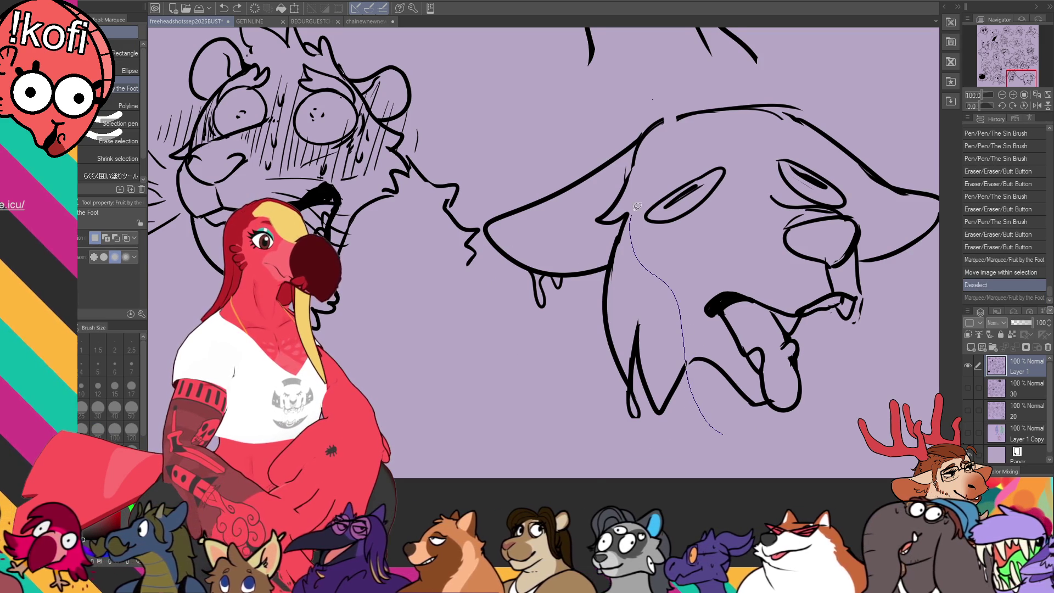
{"action": "left_click_drag", "start_coordinate": [732, 81], "coordinate": [722, 434]}
{"action": "left_click_drag", "start_coordinate": [892, 263], "coordinate": [814, 265]}
{"action": "key", "text": "k"}
{"action": "key", "text": "ctrl+d"}
{"action": "key", "text": "p"}
- Replace the long fang with shorter fangs on both sides of the tongue
{"action": "mouse_move", "coordinate": [722, 356]}
{"action": "left_mouse_down"}
{"action": "mouse_move", "coordinate": [738, 394]}
{"action": "mouse_move", "coordinate": [774, 336]}
{"action": "left_mouse_up"}
{"action": "key", "text": "ctrl+z"}
{"action": "key", "text": "ctrl+z"}
{"action": "mouse_move", "coordinate": [725, 368]}
{"action": "left_mouse_down"}
{"action": "mouse_move", "coordinate": [750, 423]}
{"action": "mouse_move", "coordinate": [772, 326]}
{"action": "left_mouse_up"}
{"action": "left_click_drag", "start_coordinate": [768, 357], "coordinate": [791, 278]}
{"action": "left_click_drag", "start_coordinate": [782, 300], "coordinate": [774, 318]}
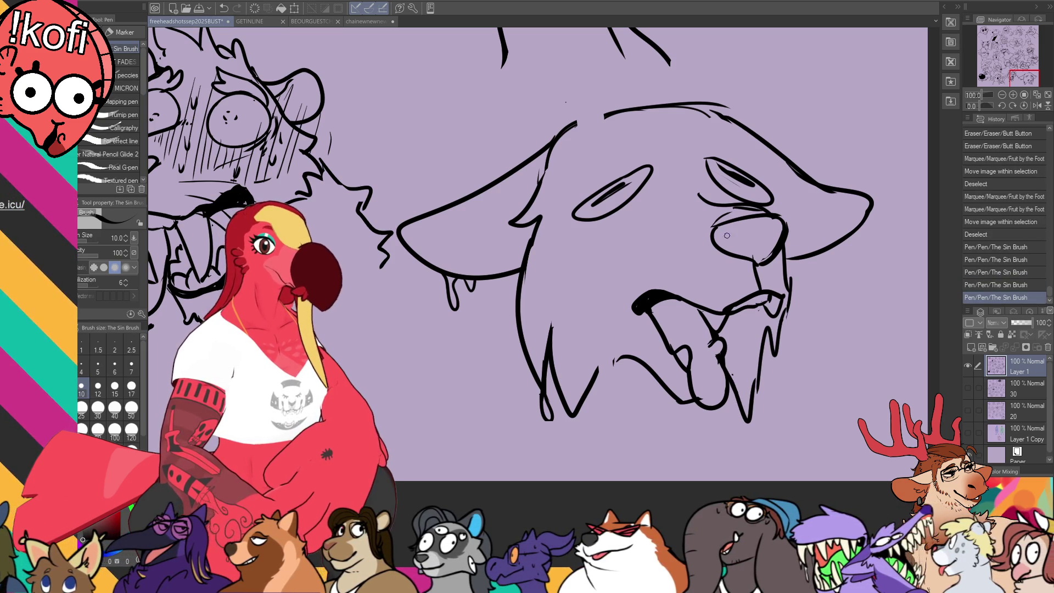
- Touch up the nose lines and ink strokes above the left eye and right eye
{"action": "left_click_drag", "start_coordinate": [773, 232], "coordinate": [763, 219]}
{"action": "left_click_drag", "start_coordinate": [774, 255], "coordinate": [779, 263]}
{"action": "left_click_drag", "start_coordinate": [708, 213], "coordinate": [761, 206]}
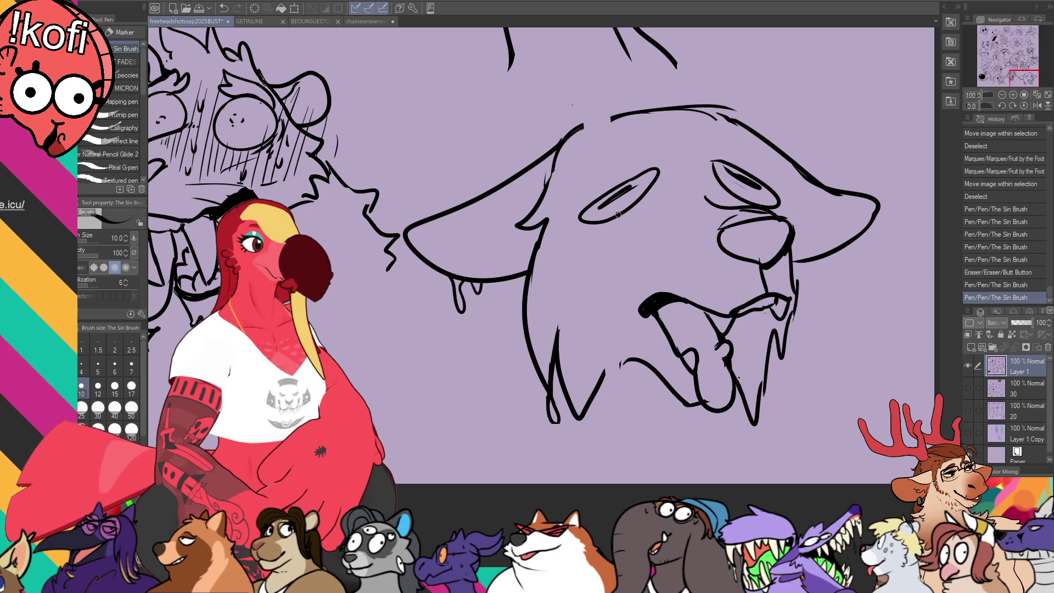
{"action": "left_click_drag", "start_coordinate": [606, 165], "coordinate": [572, 201]}
{"action": "left_click_drag", "start_coordinate": [738, 156], "coordinate": [774, 177]}
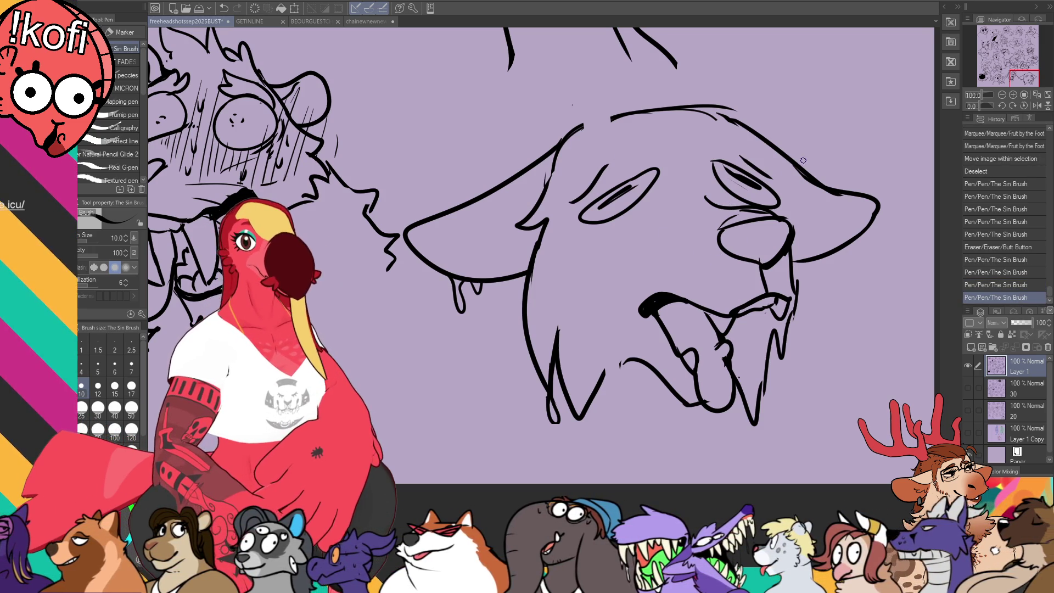
{"action": "left_click_drag", "start_coordinate": [776, 199], "coordinate": [776, 188]}
- Thicken the left mouth corner and add small strokes on the muzzle and by the left eye
{"action": "left_click_drag", "start_coordinate": [643, 300], "coordinate": [662, 287]}
{"action": "left_click_drag", "start_coordinate": [647, 298], "coordinate": [667, 285]}
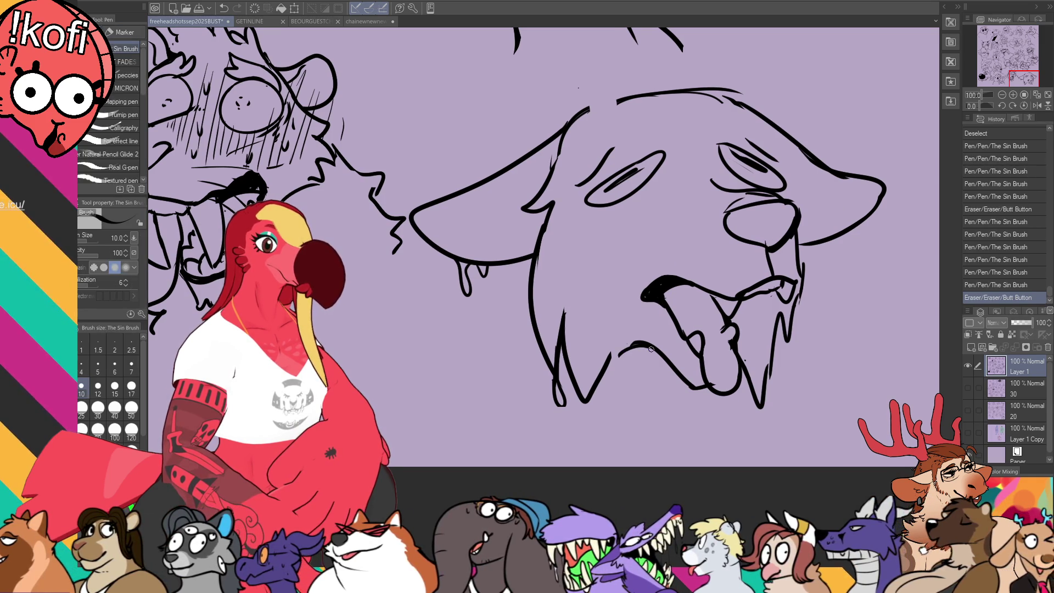
{"action": "mouse_move", "coordinate": [583, 250]}
{"action": "left_mouse_down"}
{"action": "mouse_move", "coordinate": [598, 253]}
{"action": "mouse_move", "coordinate": [583, 325]}
{"action": "mouse_move", "coordinate": [598, 234]}
{"action": "mouse_move", "coordinate": [615, 212]}
{"action": "left_mouse_up"}
{"action": "key", "text": "ctrl+z"}
{"action": "left_click_drag", "start_coordinate": [624, 251], "coordinate": [635, 258]}
{"action": "left_click_drag", "start_coordinate": [660, 200], "coordinate": [678, 178]}
{"action": "left_click_drag", "start_coordinate": [674, 223], "coordinate": [686, 251]}
{"action": "key", "text": "ctrl+z"}
- Hatch fur above the left eye and between the eyes, and thicken the left lower lid
{"action": "mouse_move", "coordinate": [611, 143]}
{"action": "left_mouse_down"}
{"action": "mouse_move", "coordinate": [617, 164]}
{"action": "mouse_move", "coordinate": [580, 197]}
{"action": "mouse_move", "coordinate": [600, 185]}
{"action": "left_mouse_up"}
{"action": "left_click_drag", "start_coordinate": [681, 129], "coordinate": [682, 189]}
{"action": "left_click_drag", "start_coordinate": [694, 127], "coordinate": [705, 180]}
{"action": "left_click_drag", "start_coordinate": [714, 163], "coordinate": [715, 176]}
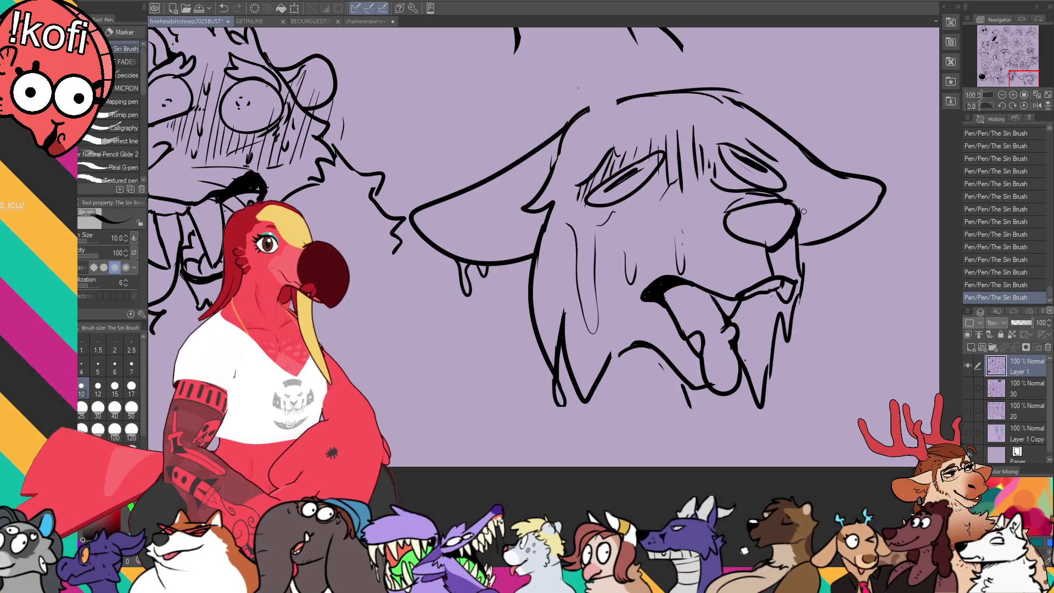
{"action": "left_click_drag", "start_coordinate": [609, 189], "coordinate": [578, 204]}
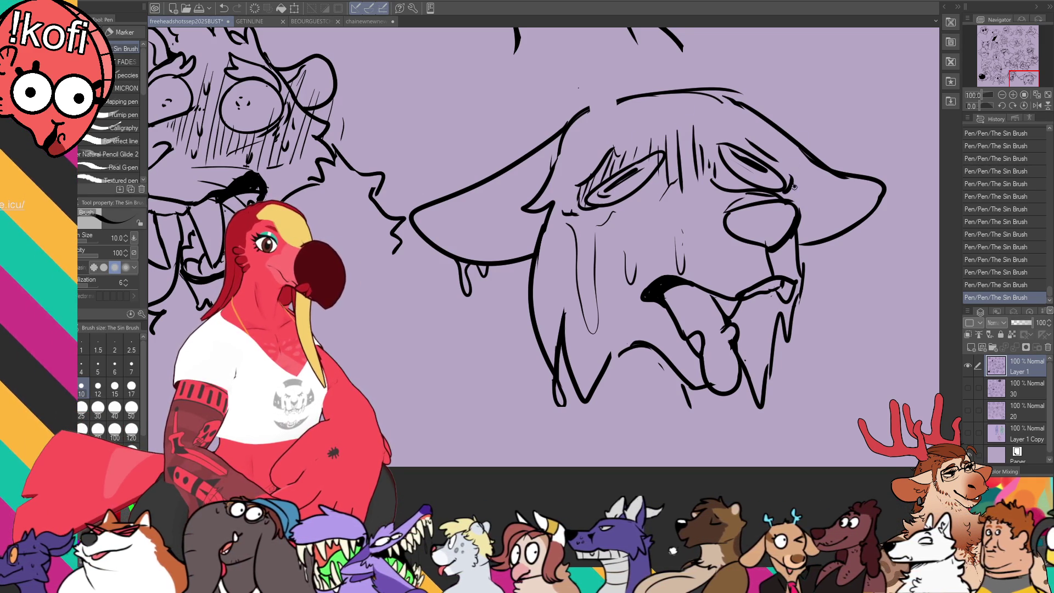
- Draw drool drips under the jaw, the left ear's upper edge and a left cheek line, erasing mistakes
{"action": "left_click_drag", "start_coordinate": [641, 360], "coordinate": [653, 365]}
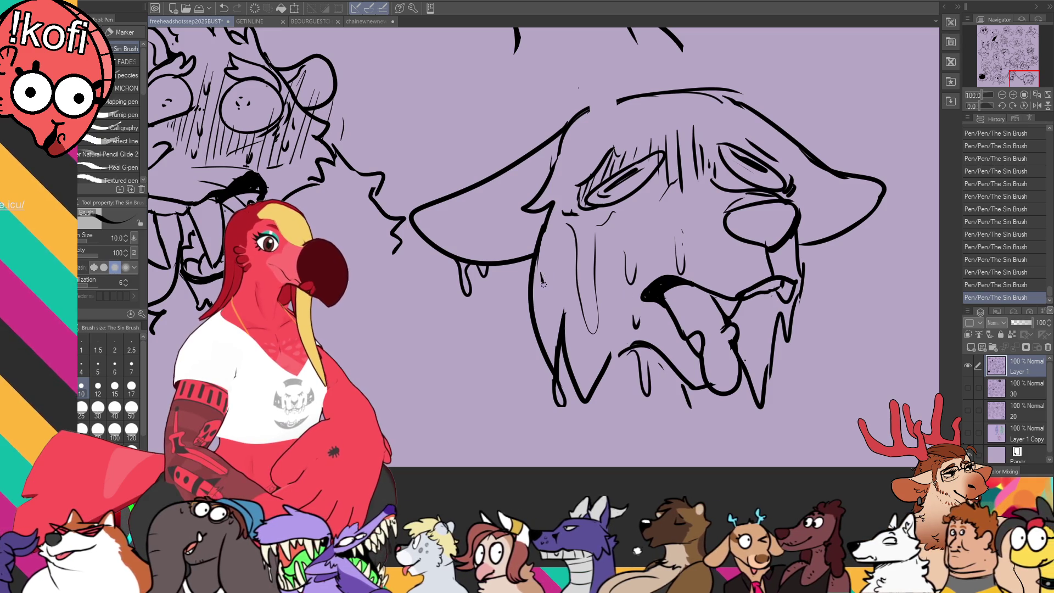
{"action": "left_click_drag", "start_coordinate": [444, 207], "coordinate": [546, 180]}
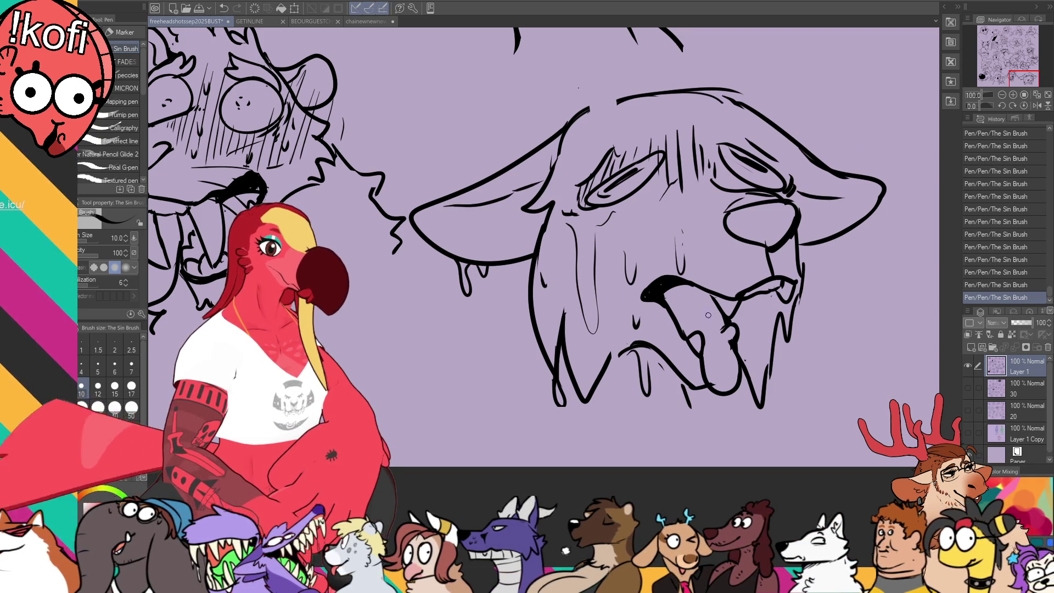
{"action": "left_click_drag", "start_coordinate": [693, 390], "coordinate": [705, 429]}
{"action": "mouse_move", "coordinate": [529, 332]}
{"action": "left_mouse_down"}
{"action": "mouse_move", "coordinate": [540, 387]}
{"action": "mouse_move", "coordinate": [483, 446]}
{"action": "left_mouse_up"}
{"action": "left_click_drag", "start_coordinate": [793, 359], "coordinate": [788, 343]}
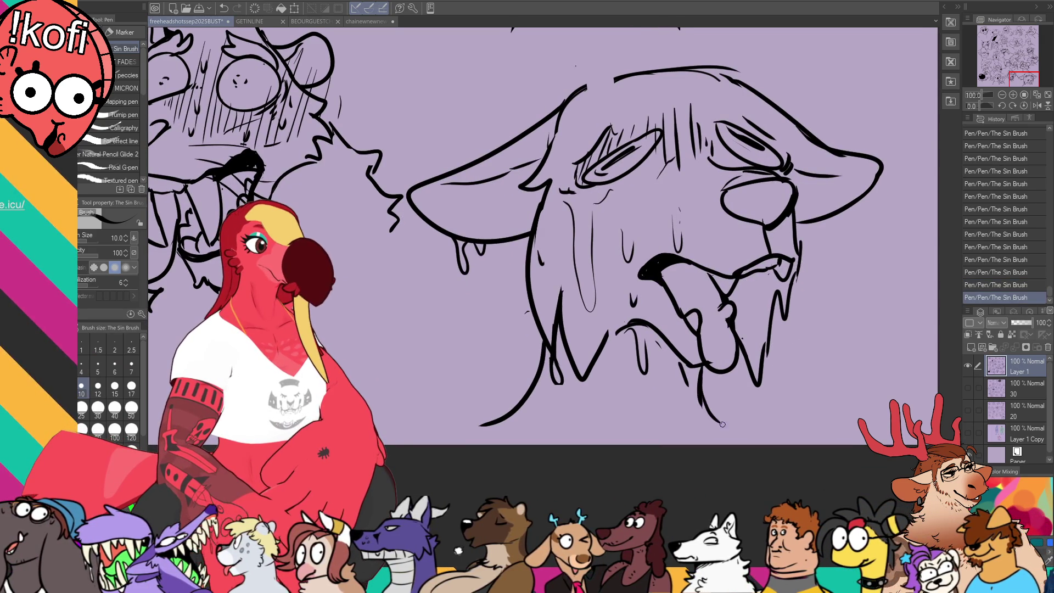
{"action": "key", "text": "ctrl+z"}
{"action": "mouse_move", "coordinate": [481, 426]}
{"action": "left_mouse_down"}
{"action": "mouse_move", "coordinate": [524, 404]}
{"action": "mouse_move", "coordinate": [477, 408]}
{"action": "left_mouse_up"}
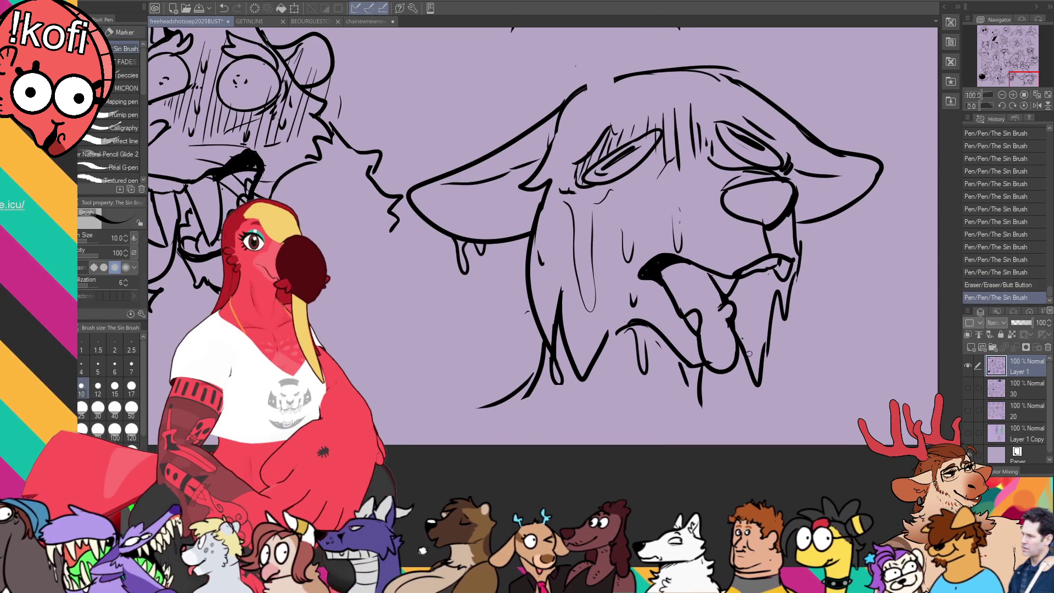
- Add a new chin line, trim a drool drip, and rework the lines near the right ear
{"action": "left_click_drag", "start_coordinate": [708, 385], "coordinate": [719, 403]}
{"action": "left_click_drag", "start_coordinate": [698, 387], "coordinate": [754, 432]}
{"action": "scroll", "coordinate": [807, 255], "scroll_direction": "up", "scroll_amount": 1}
{"action": "mouse_move", "coordinate": [797, 241]}
{"action": "left_mouse_down"}
{"action": "mouse_move", "coordinate": [808, 244]}
{"action": "mouse_move", "coordinate": [799, 239]}
{"action": "left_mouse_up"}
{"action": "left_click_drag", "start_coordinate": [795, 240], "coordinate": [812, 260]}
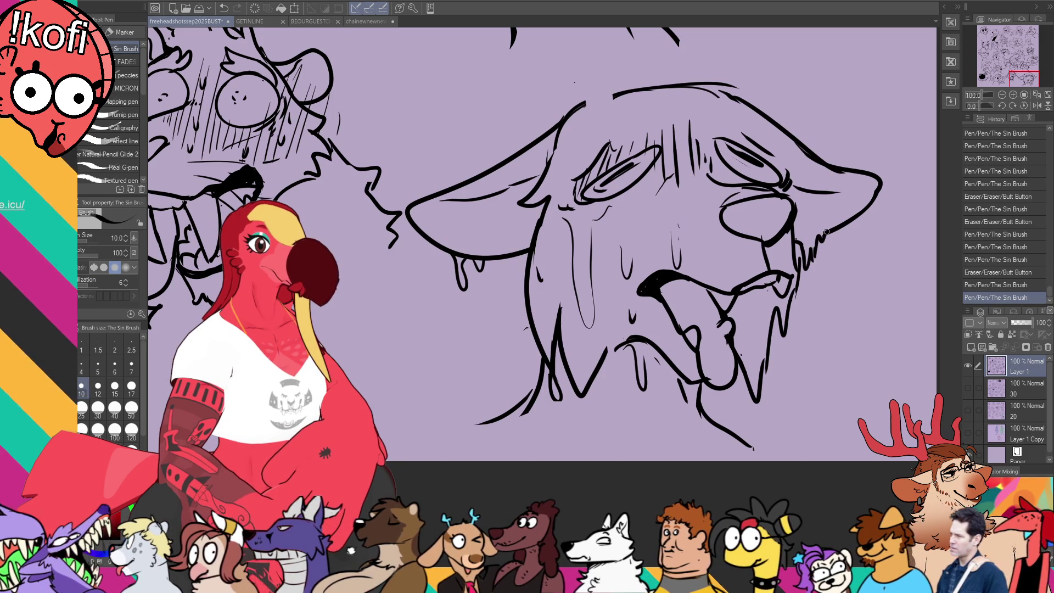
{"action": "scroll", "coordinate": [845, 250], "scroll_direction": "down", "scroll_amount": 1}
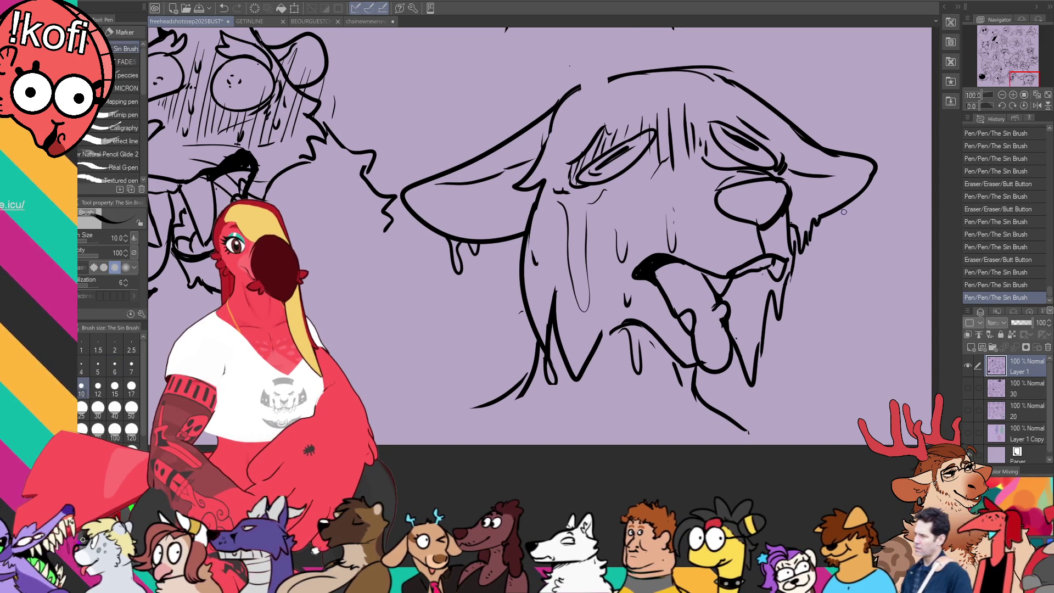
{"action": "left_click_drag", "start_coordinate": [895, 200], "coordinate": [874, 242]}
- Redraw the short line at the jaw's right edge with The Sin Brush
{"action": "key", "text": "e"}
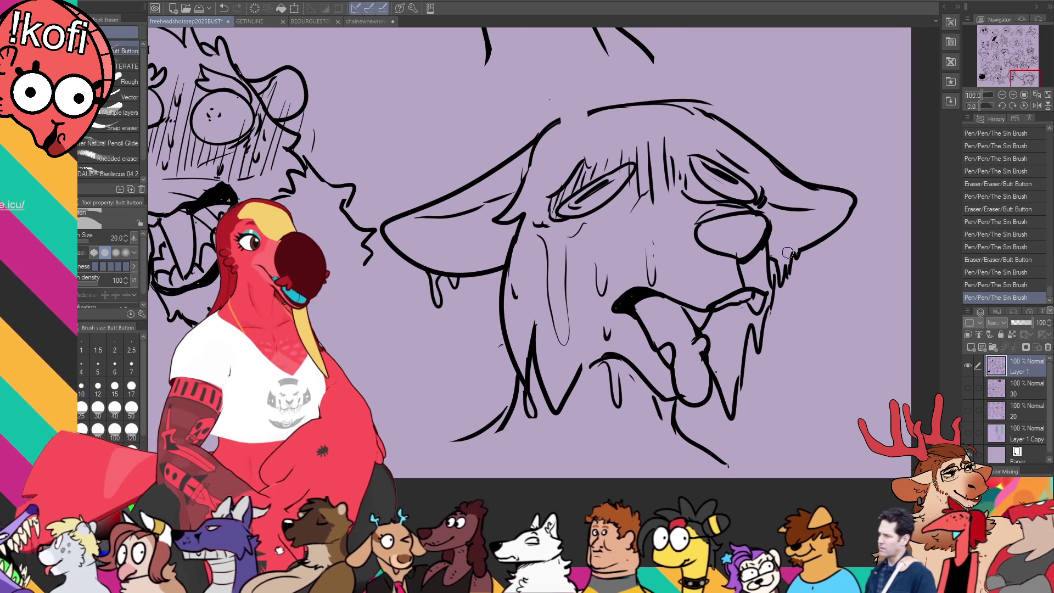
{"action": "key", "text": "p"}
{"action": "left_click", "coordinate": [779, 266]}
{"action": "mouse_move", "coordinate": [772, 258]}
{"action": "left_mouse_down"}
{"action": "mouse_move", "coordinate": [785, 302]}
{"action": "mouse_move", "coordinate": [799, 248]}
{"action": "left_mouse_up"}
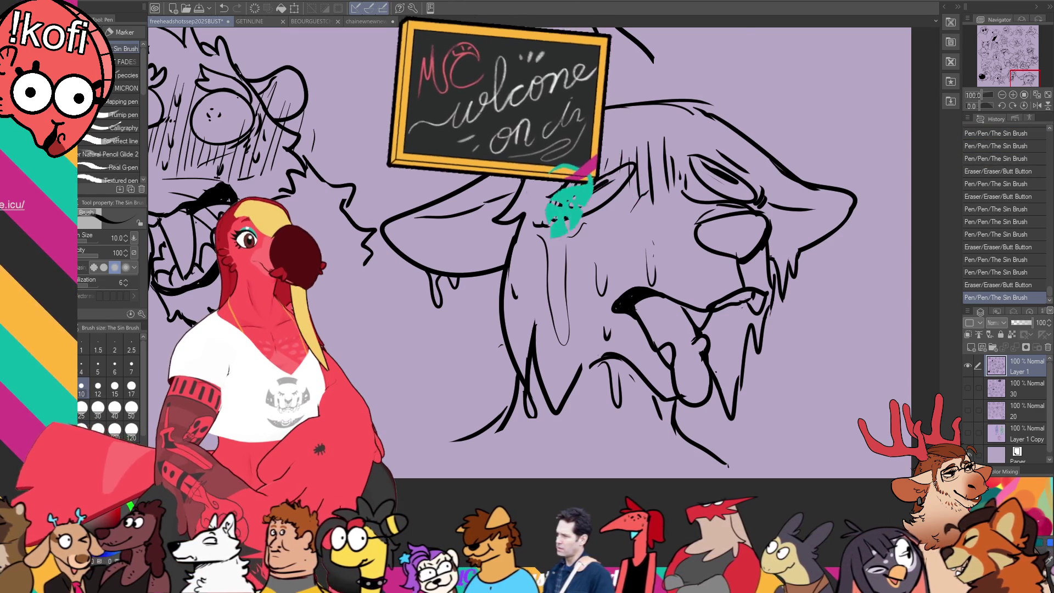
- Lasso the nose, mouth and tongue and shift them slightly down and right
{"action": "key", "text": "m"}
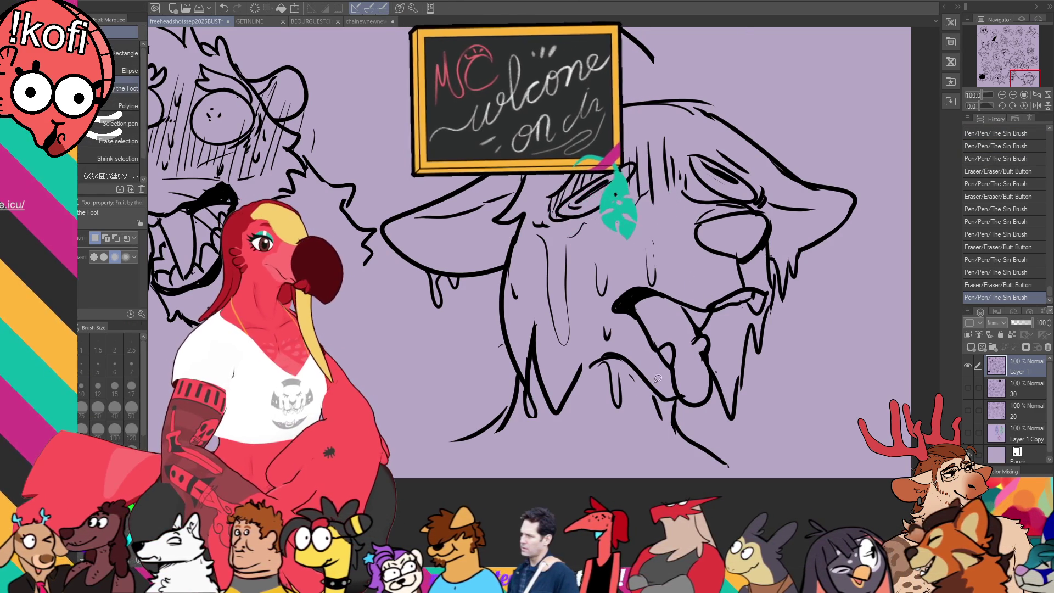
{"action": "mouse_move", "coordinate": [599, 394]}
{"action": "left_mouse_down"}
{"action": "mouse_move", "coordinate": [703, 202]}
{"action": "mouse_move", "coordinate": [779, 231]}
{"action": "mouse_move", "coordinate": [706, 444]}
{"action": "mouse_move", "coordinate": [656, 395]}
{"action": "mouse_move", "coordinate": [669, 391]}
{"action": "left_mouse_up"}
{"action": "key", "text": "k"}
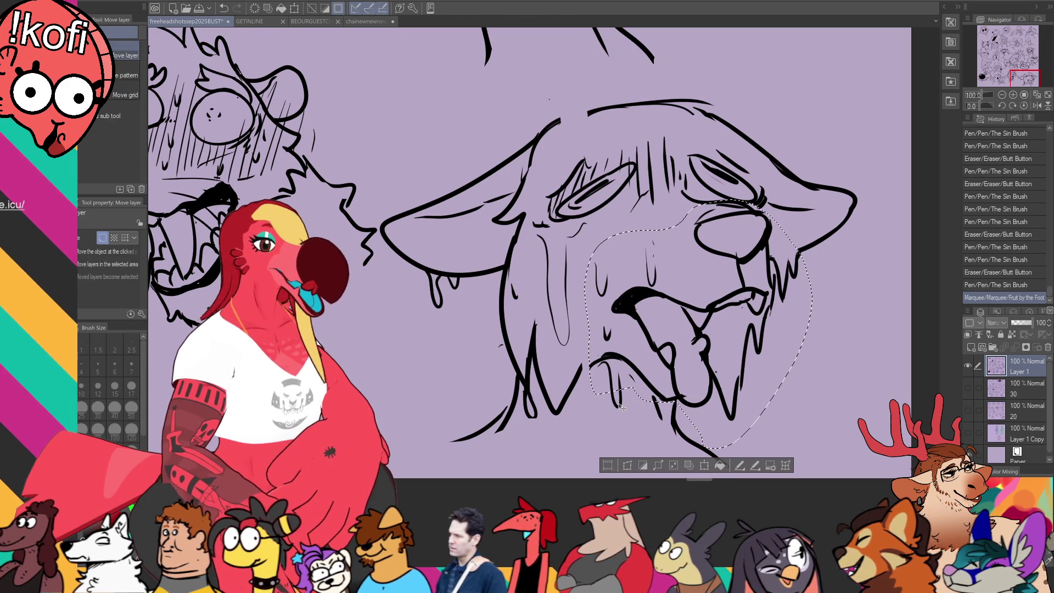
{"action": "left_click_drag", "start_coordinate": [730, 301], "coordinate": [741, 309]}
{"action": "key", "text": "ctrl+d"}
{"action": "left_click_drag", "start_coordinate": [773, 253], "coordinate": [764, 237]}
{"action": "key", "text": "p"}
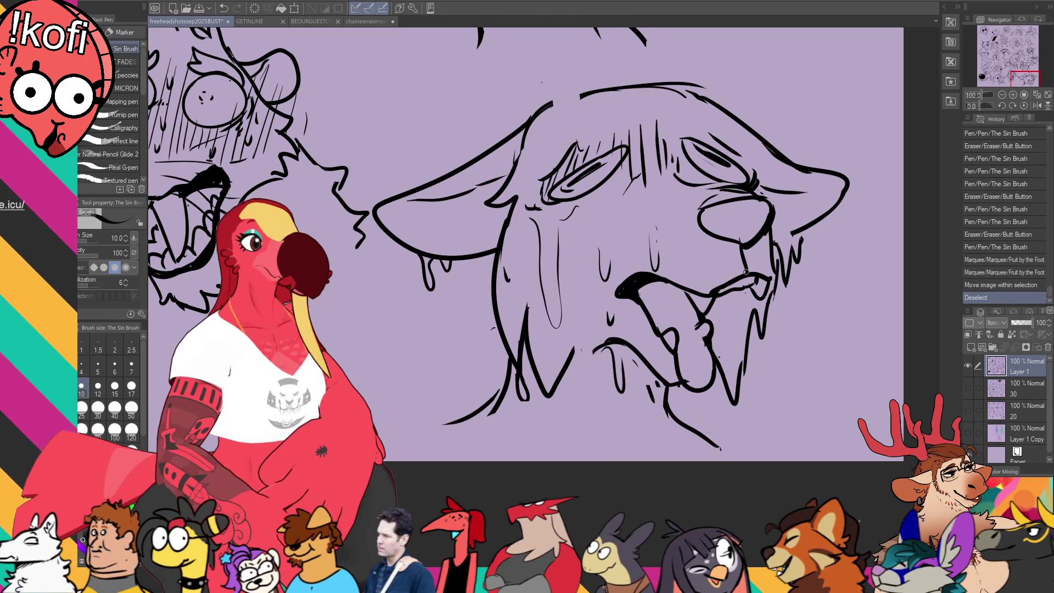
{"action": "left_click_drag", "start_coordinate": [681, 183], "coordinate": [675, 175]}
- Redraw the top outline of the head and rework fur strands on the forehead
{"action": "mouse_move", "coordinate": [632, 88]}
{"action": "left_mouse_down"}
{"action": "mouse_move", "coordinate": [577, 102]}
{"action": "mouse_move", "coordinate": [676, 86]}
{"action": "mouse_move", "coordinate": [574, 101]}
{"action": "mouse_move", "coordinate": [639, 52]}
{"action": "mouse_move", "coordinate": [772, 215]}
{"action": "left_mouse_up"}
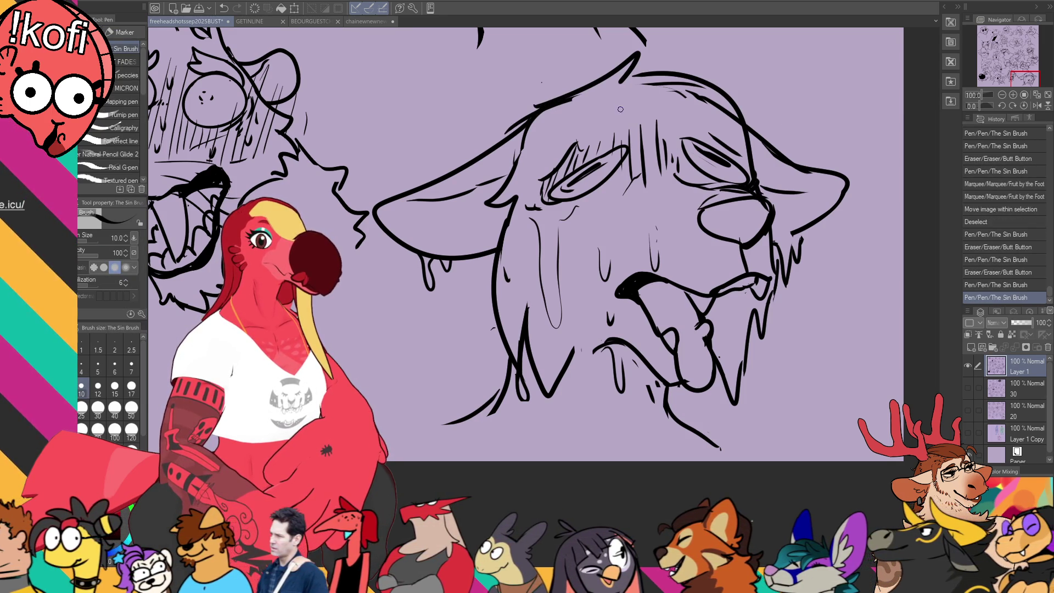
{"action": "key", "text": "e"}
{"action": "key", "text": "p"}
{"action": "mouse_move", "coordinate": [638, 123]}
{"action": "left_mouse_down"}
{"action": "mouse_move", "coordinate": [640, 191]}
{"action": "mouse_move", "coordinate": [653, 224]}
{"action": "left_mouse_up"}
{"action": "mouse_move", "coordinate": [654, 129]}
{"action": "left_mouse_down"}
{"action": "mouse_move", "coordinate": [657, 197]}
{"action": "mouse_move", "coordinate": [656, 164]}
{"action": "left_mouse_up"}
{"action": "key", "text": "e"}
{"action": "key", "text": "p"}
{"action": "left_click_drag", "start_coordinate": [656, 140], "coordinate": [651, 212]}
{"action": "left_click_drag", "start_coordinate": [658, 115], "coordinate": [672, 242]}
{"action": "key", "text": "ctrl+z"}
- Add more fur strands across the forehead, right side and upper left of the head
{"action": "mouse_move", "coordinate": [659, 118]}
{"action": "left_mouse_down"}
{"action": "mouse_move", "coordinate": [674, 207]}
{"action": "mouse_move", "coordinate": [714, 164]}
{"action": "left_mouse_up"}
{"action": "left_click_drag", "start_coordinate": [744, 113], "coordinate": [775, 188]}
{"action": "left_click_drag", "start_coordinate": [564, 127], "coordinate": [578, 146]}
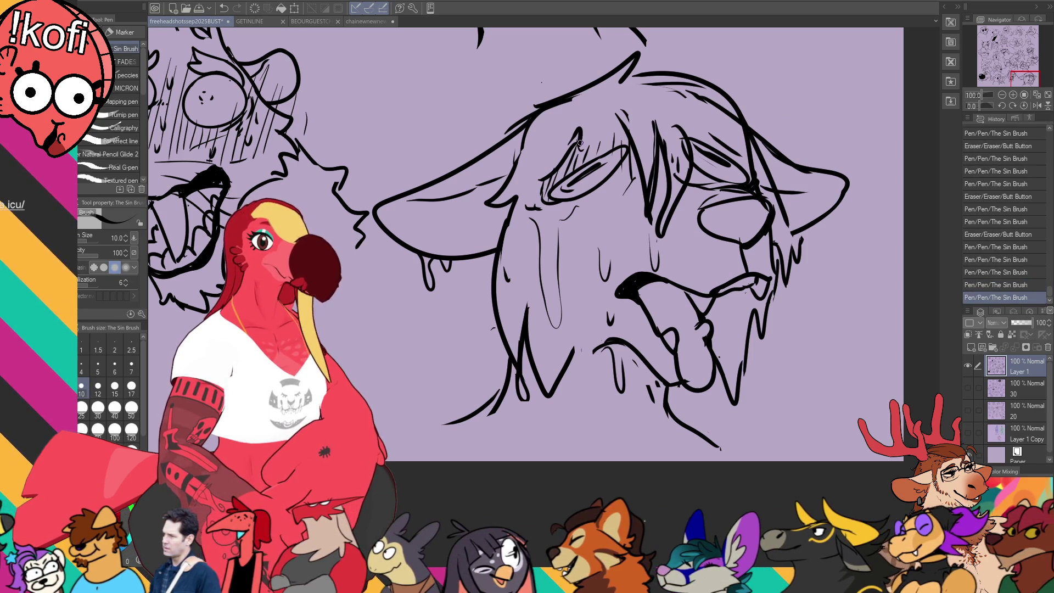
{"action": "left_click_drag", "start_coordinate": [909, 153], "coordinate": [899, 137]}
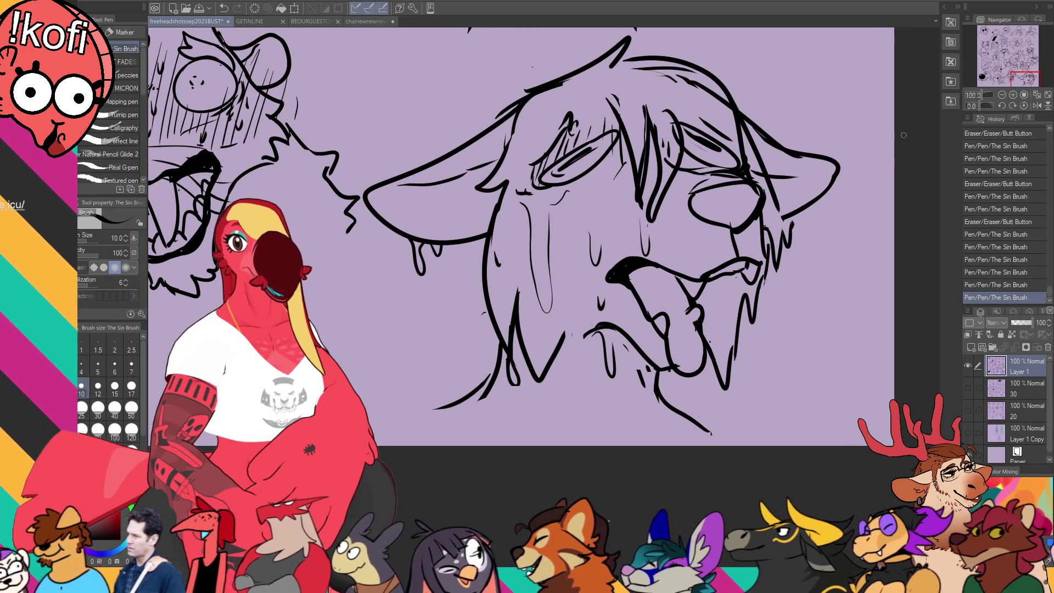